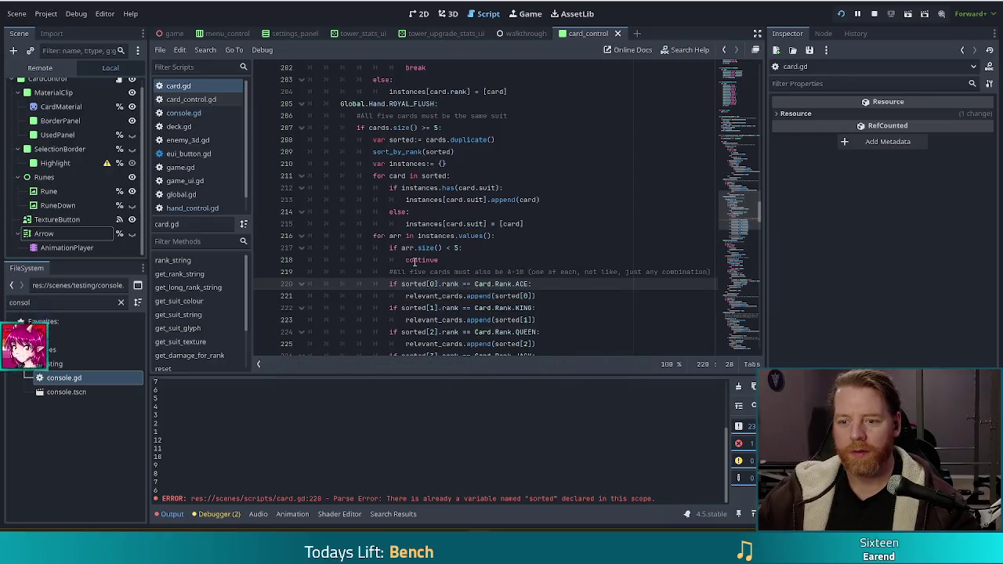
Select and review the ace-to-ten rank checks below the suit-grouping loop.
{"action": "scroll", "coordinate": [415, 263], "scroll_direction": "down", "scroll_amount": 2}
{"action": "left_click", "coordinate": [427, 225]}
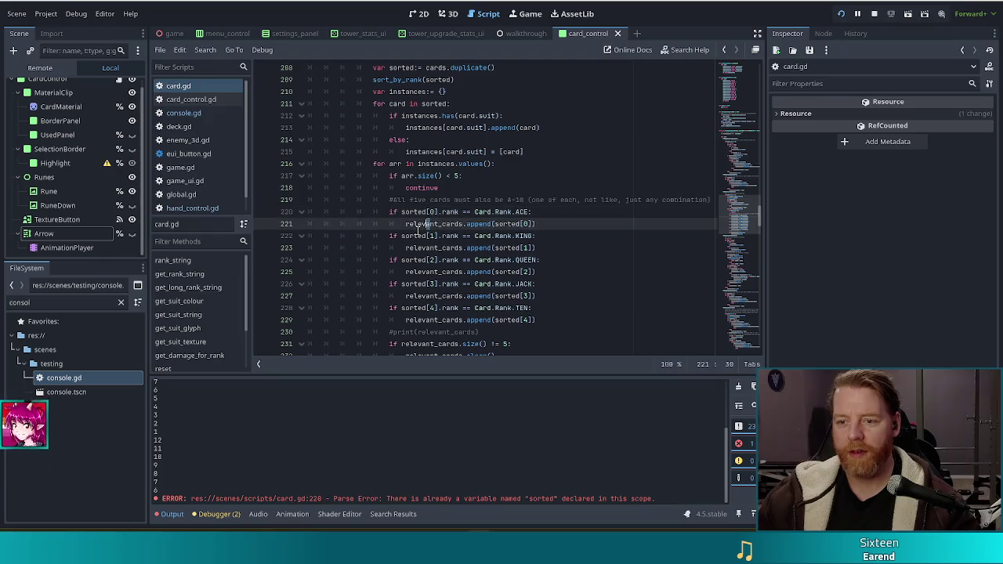
{"action": "left_click", "coordinate": [443, 212]}
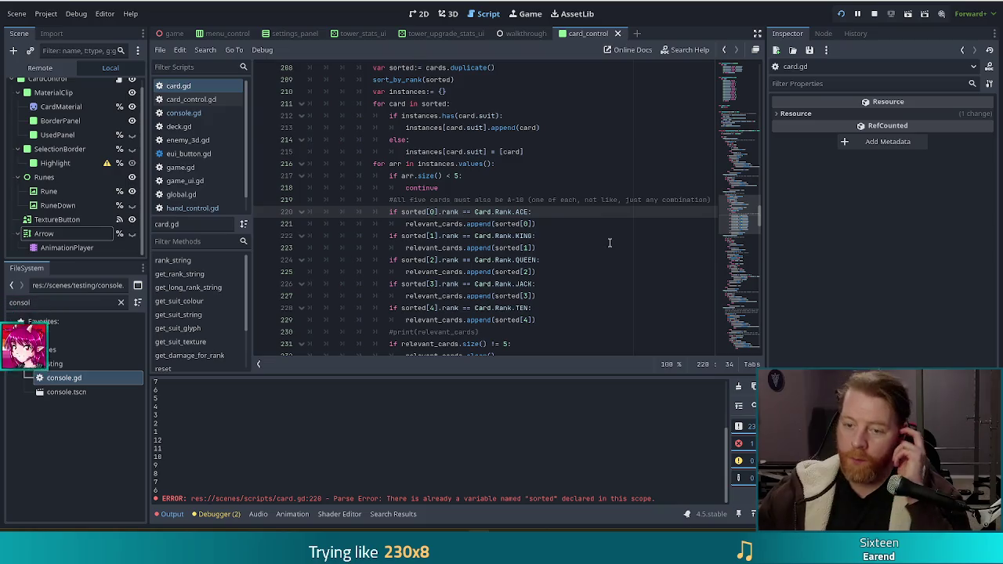
{"action": "mouse_move", "coordinate": [390, 212]}
{"action": "left_mouse_down"}
{"action": "mouse_move", "coordinate": [568, 345]}
{"action": "mouse_move", "coordinate": [552, 271]}
{"action": "left_mouse_up"}
{"action": "scroll", "coordinate": [548, 261], "scroll_direction": "up", "scroll_amount": 2}
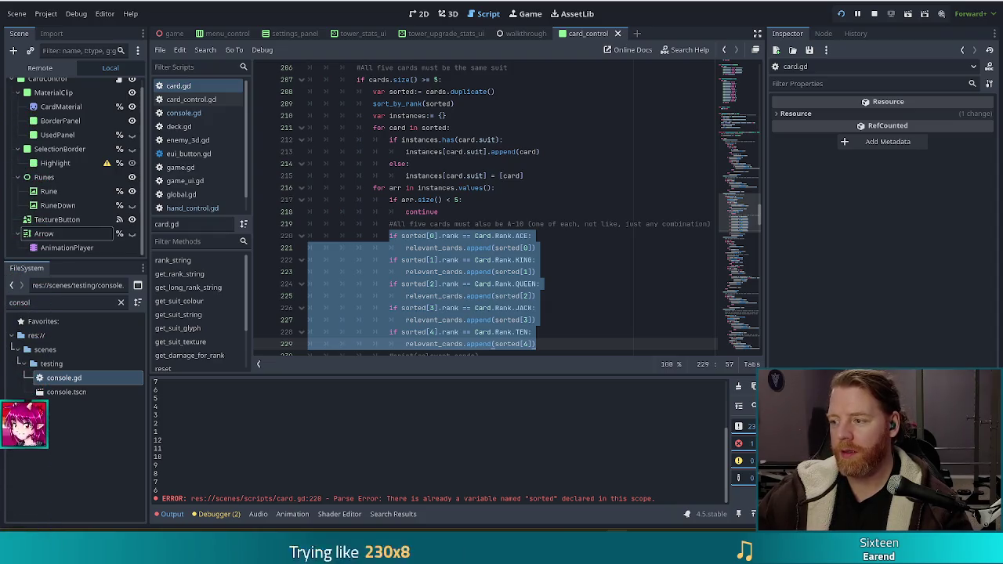
{"action": "left_click", "coordinate": [498, 260]}
Declare an empty s_instances variable after the continue line, then select the five old rank checks.
{"action": "scroll", "coordinate": [485, 255], "scroll_direction": "up", "scroll_amount": 2}
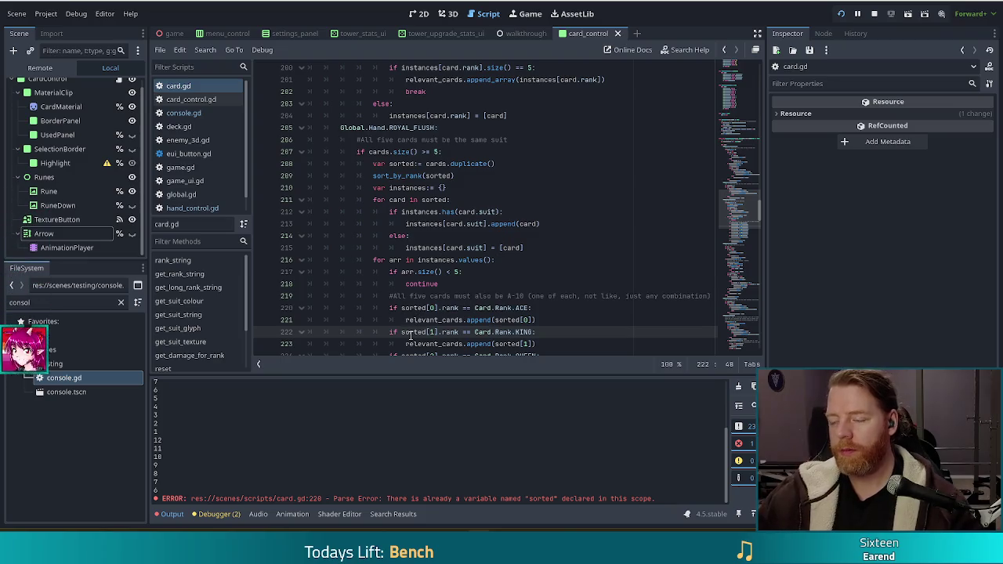
{"action": "mouse_move", "coordinate": [411, 336]}
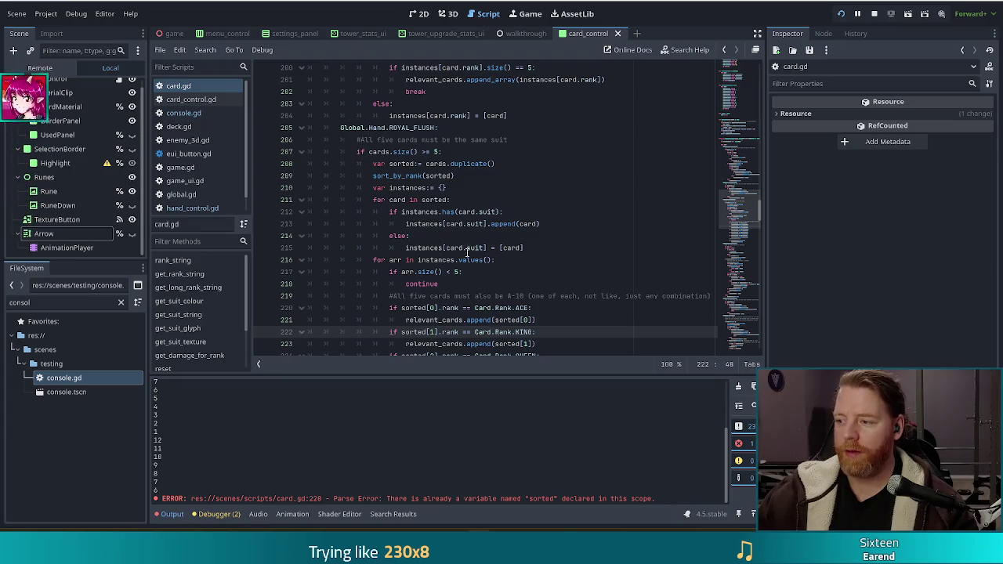
{"action": "mouse_move", "coordinate": [463, 259]}
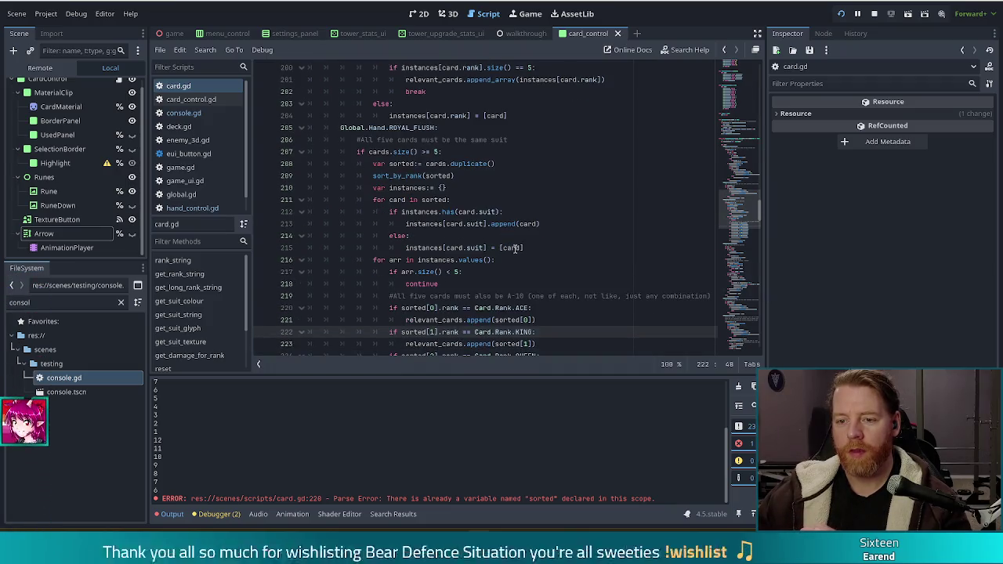
{"action": "scroll", "coordinate": [512, 248], "scroll_direction": "down", "scroll_amount": 3}
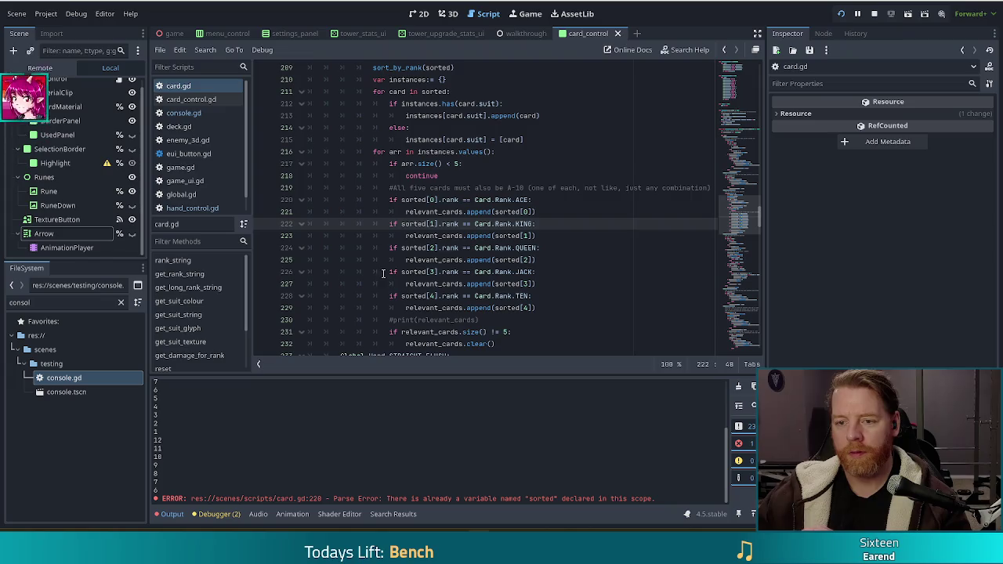
{"action": "scroll", "coordinate": [392, 266], "scroll_direction": "up", "scroll_amount": 1}
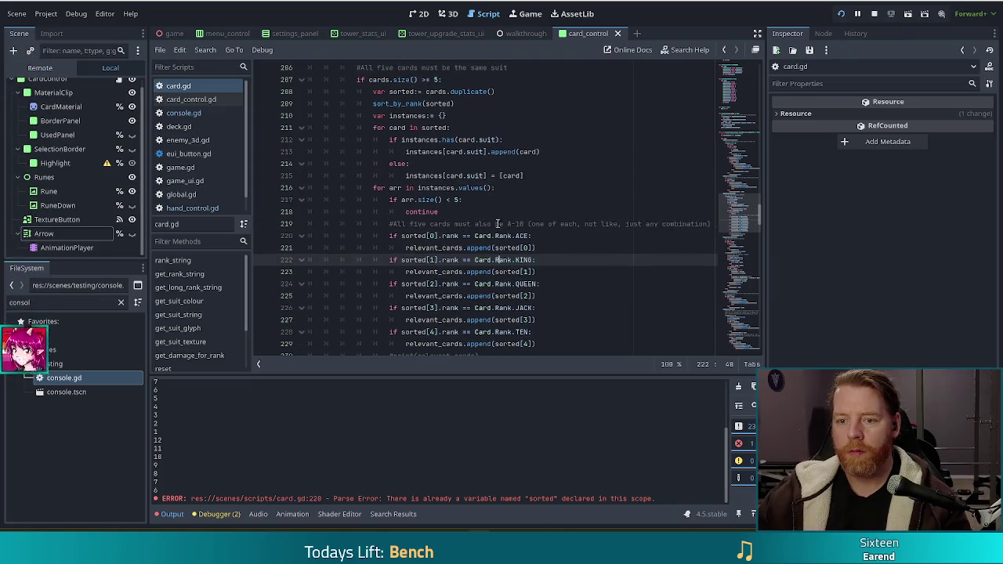
{"action": "left_click", "coordinate": [505, 224]}
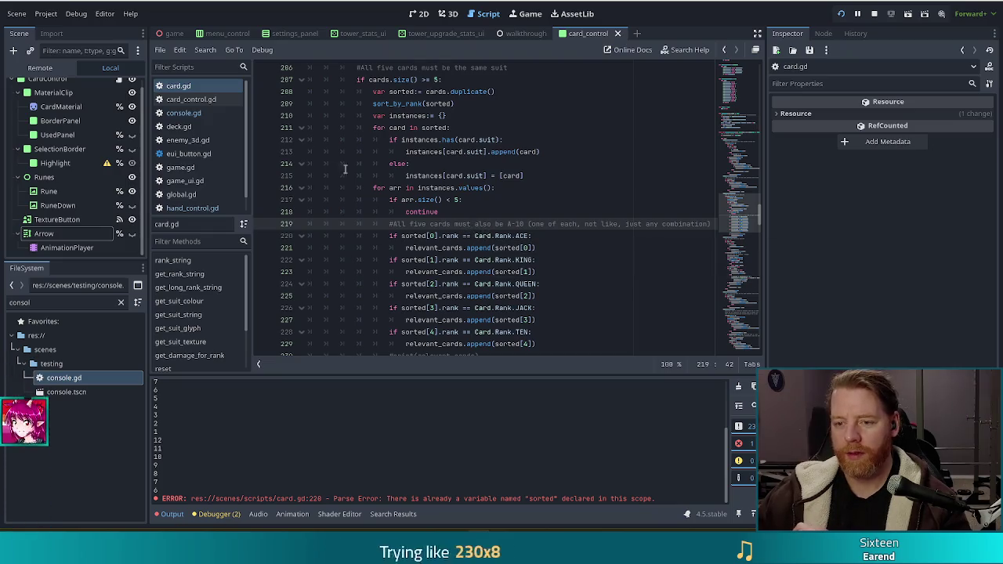
{"action": "left_click", "coordinate": [488, 213]}
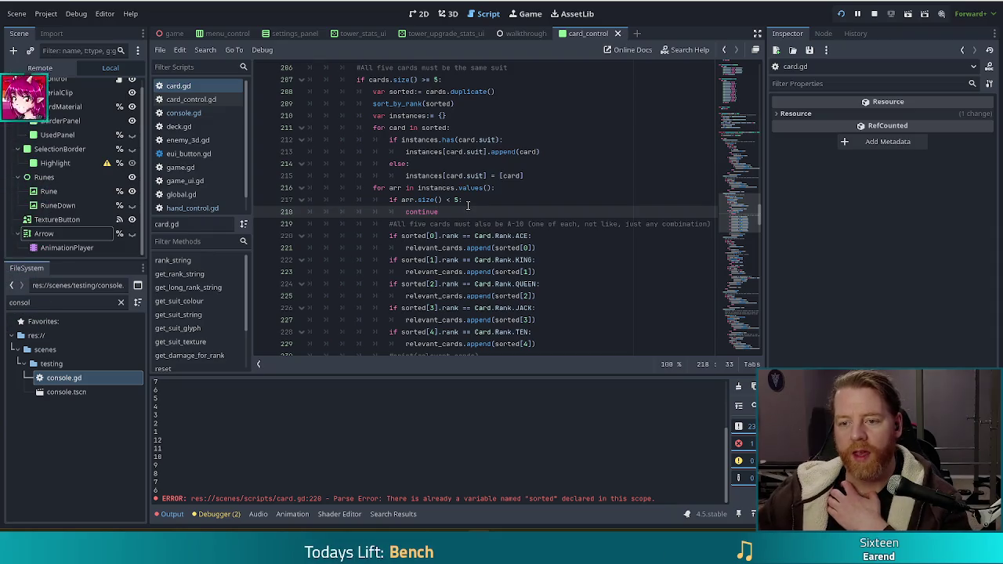
{"action": "left_click", "coordinate": [416, 180]}
{"action": "left_click", "coordinate": [477, 211]}
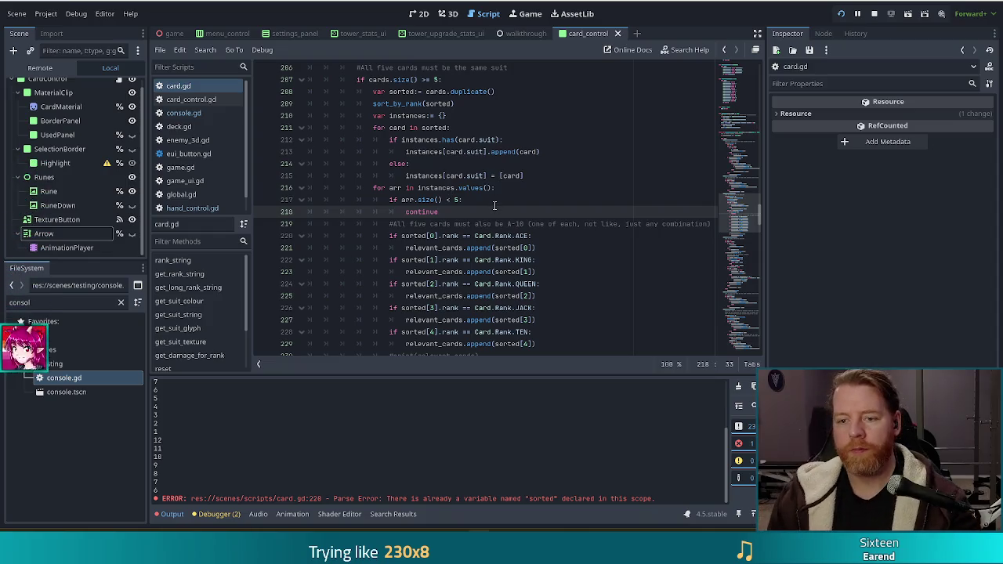
{"action": "key", "text": "Return"}
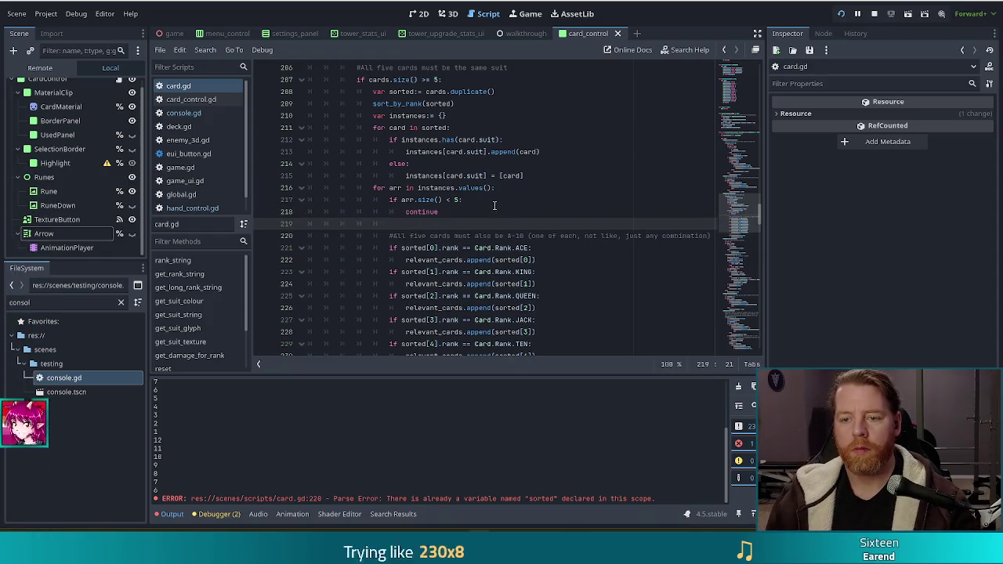
{"action": "type", "text": "var su"}
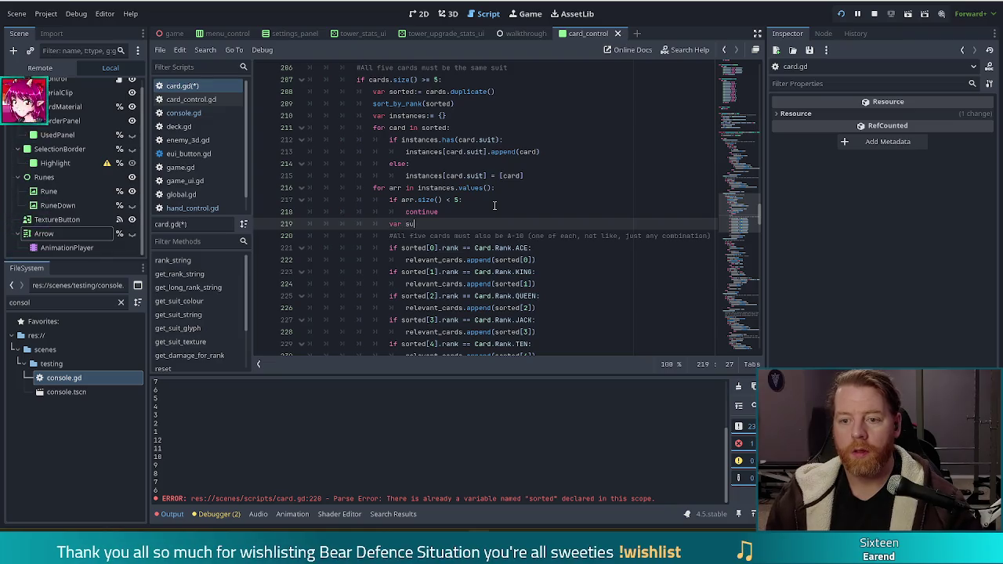
{"action": "key", "text": "BackSpace"}
{"action": "type", "text": "_"}
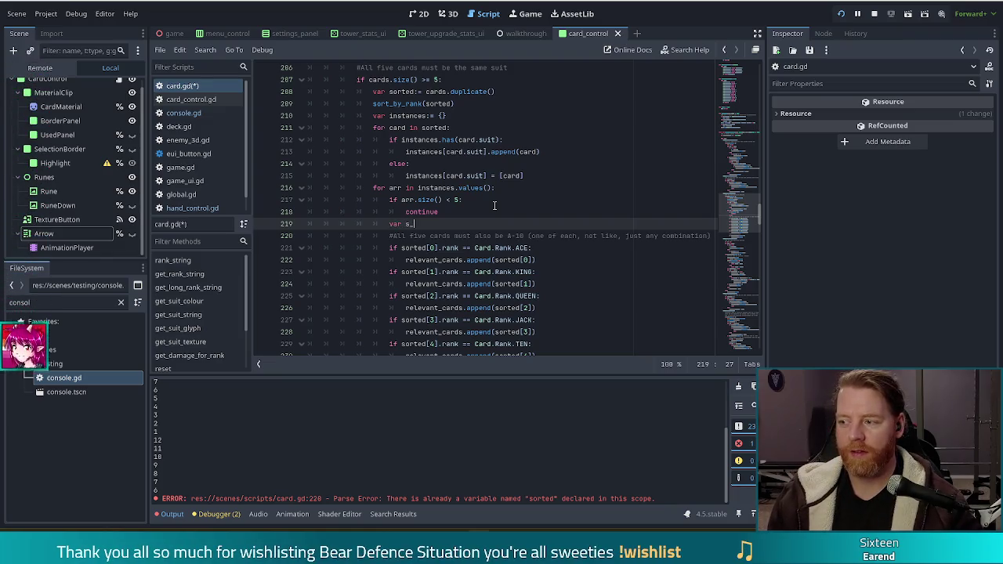
{"action": "type", "text": "instances:"}
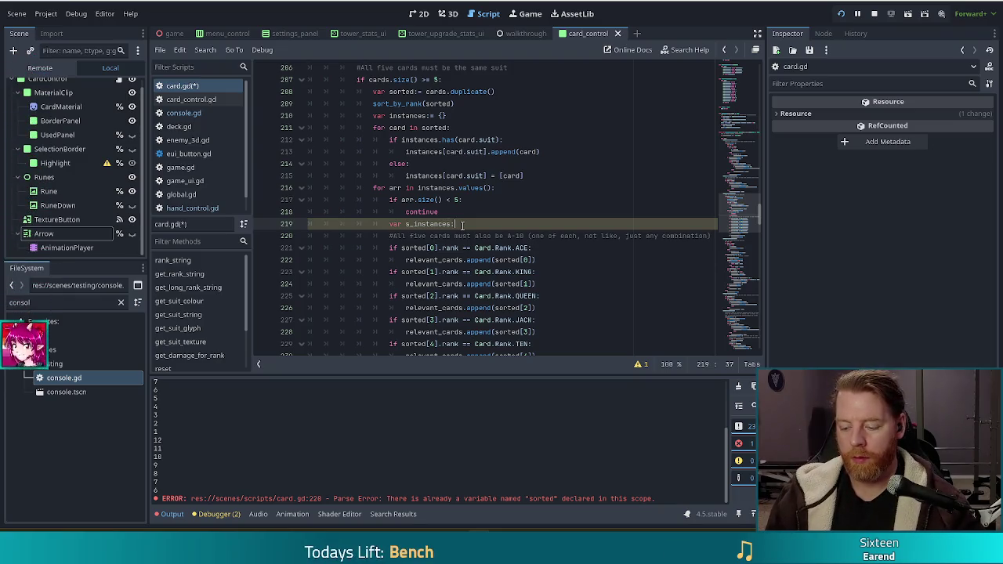
{"action": "type", "text": "= []"}
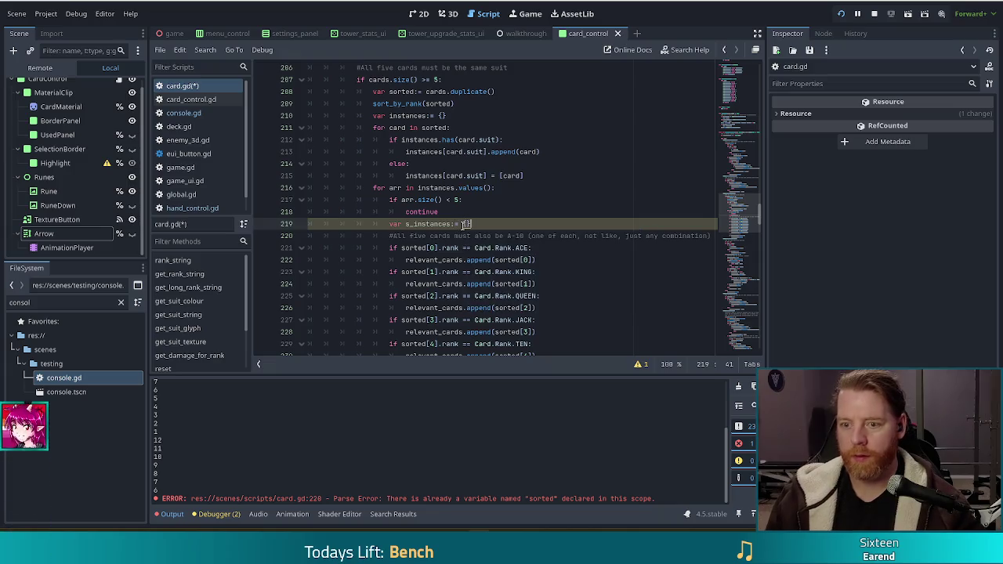
{"action": "scroll", "coordinate": [438, 214], "scroll_direction": "down", "scroll_amount": 2}
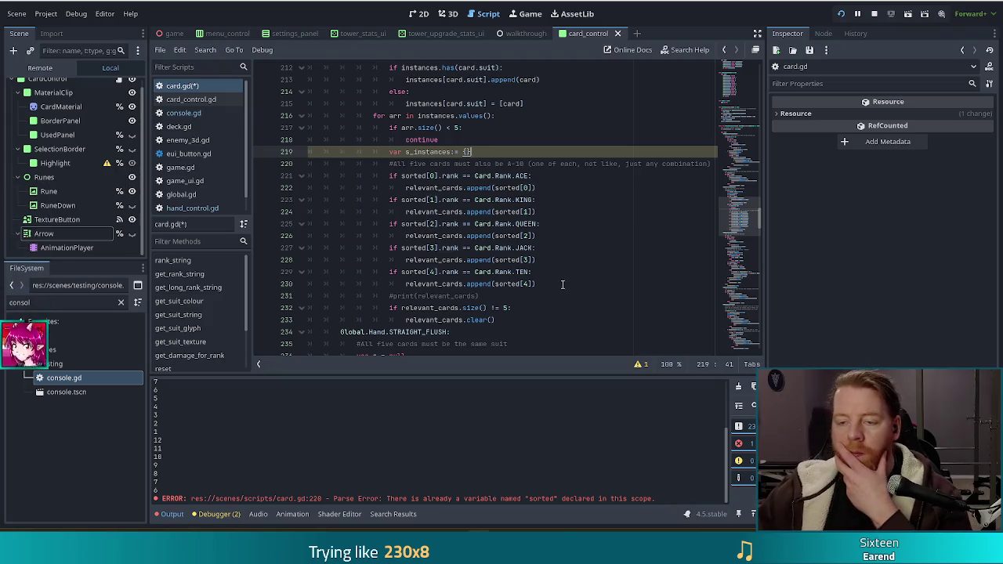
{"action": "left_click_drag", "start_coordinate": [548, 285], "coordinate": [390, 175]}
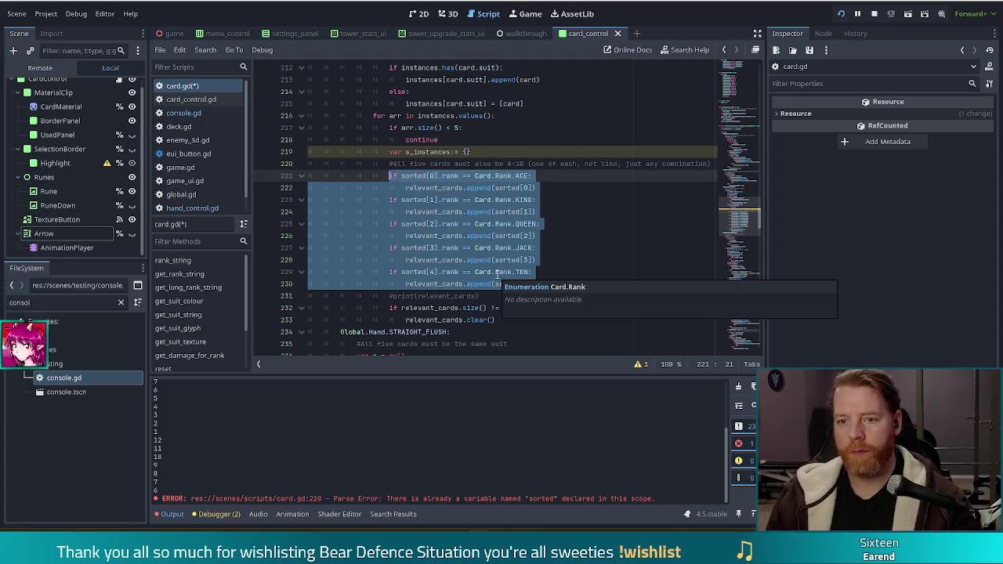
Replace the old rank checks with a 'for card in arr:' loop holding an indented copy of the grouping block.
{"action": "key", "text": "BackSpace"}
{"action": "type", "text": "for card in "}
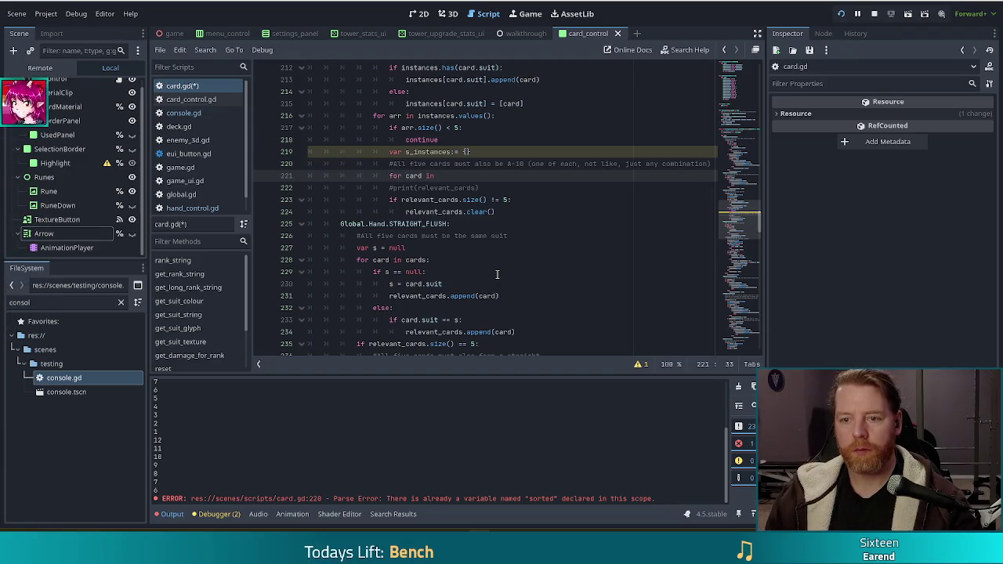
{"action": "type", "text": "arr"}
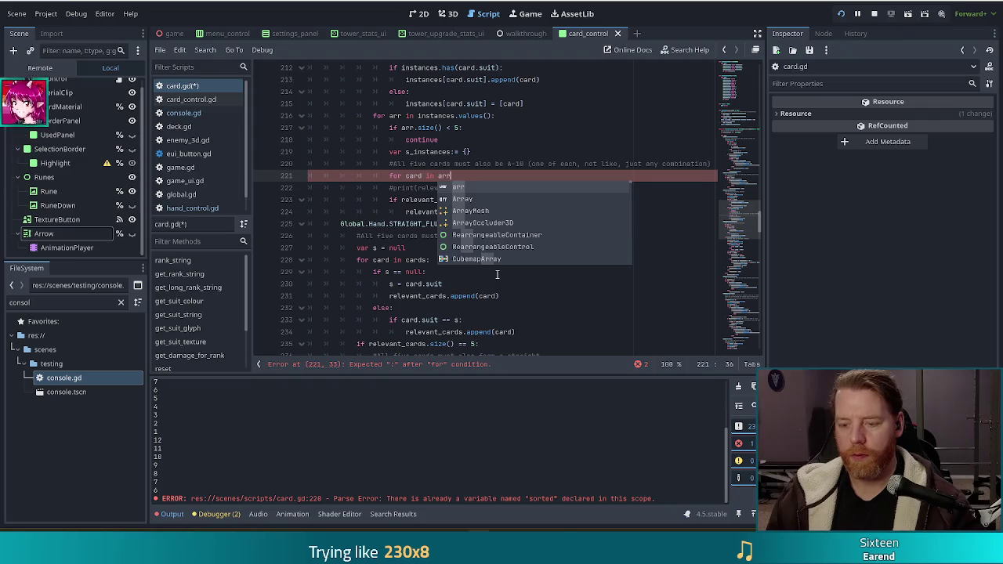
{"action": "type", "text": ":"}
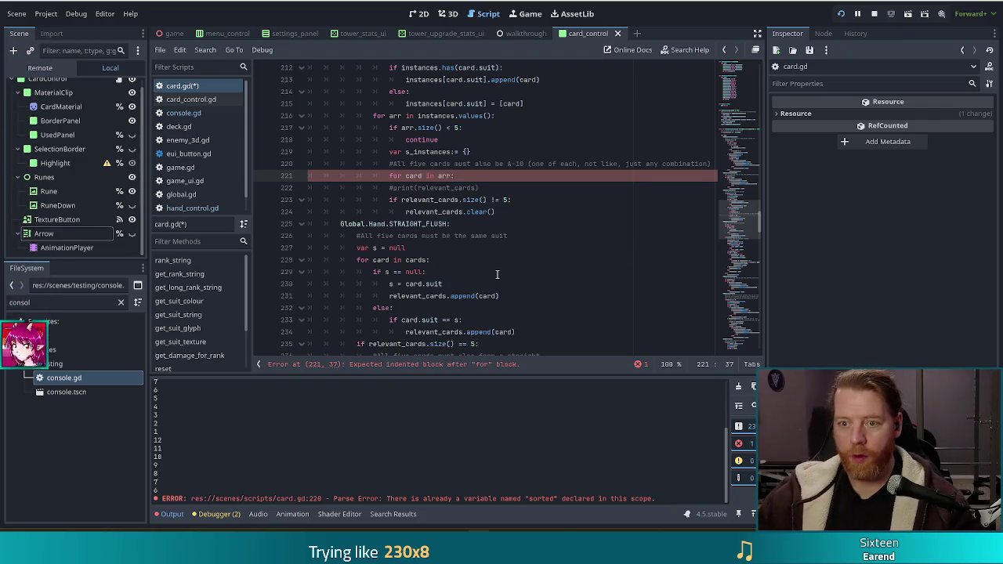
{"action": "scroll", "coordinate": [487, 168], "scroll_direction": "up", "scroll_amount": 2}
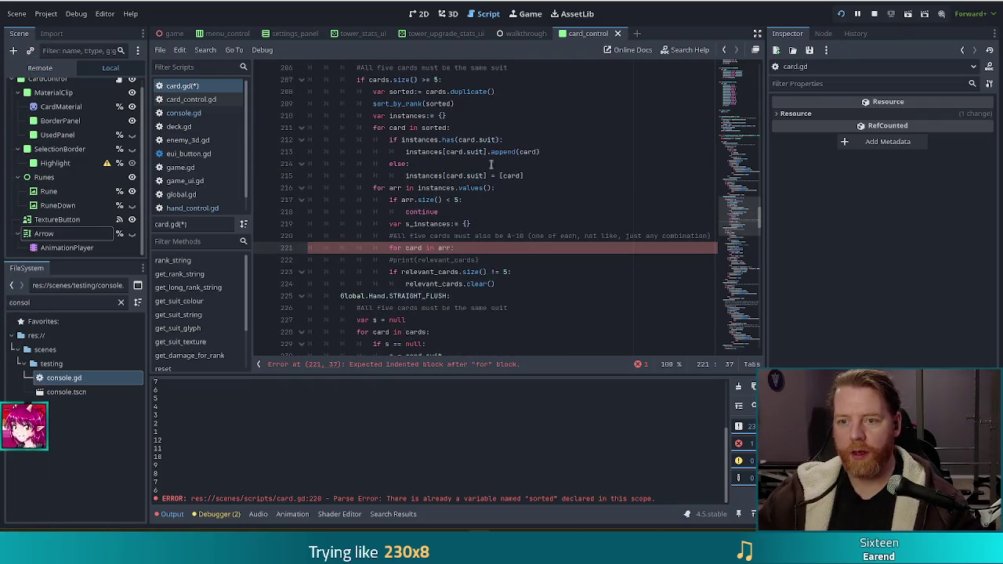
{"action": "left_click_drag", "start_coordinate": [523, 175], "coordinate": [527, 129]}
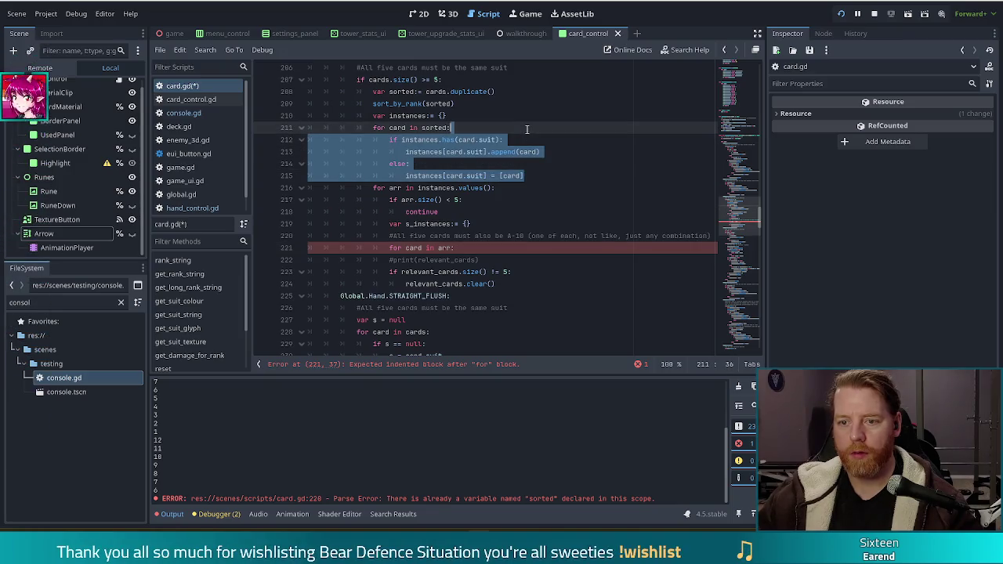
{"action": "key", "text": "ctrl+c"}
{"action": "left_click", "coordinate": [467, 247]}
{"action": "key", "text": "ctrl+v"}
{"action": "left_click_drag", "start_coordinate": [427, 259], "coordinate": [439, 295]}
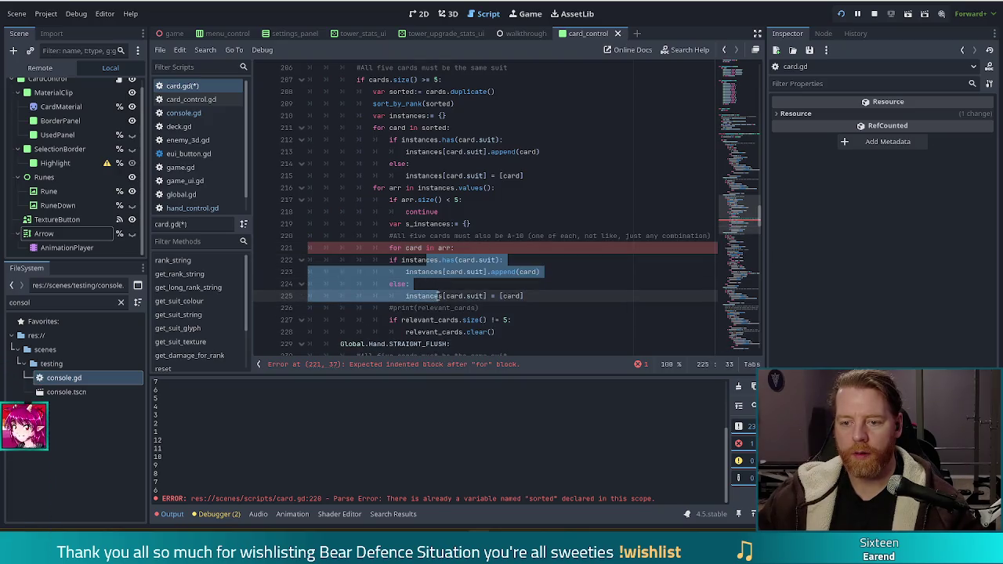
{"action": "key", "text": "Tab"}
{"action": "left_click", "coordinate": [481, 261]}
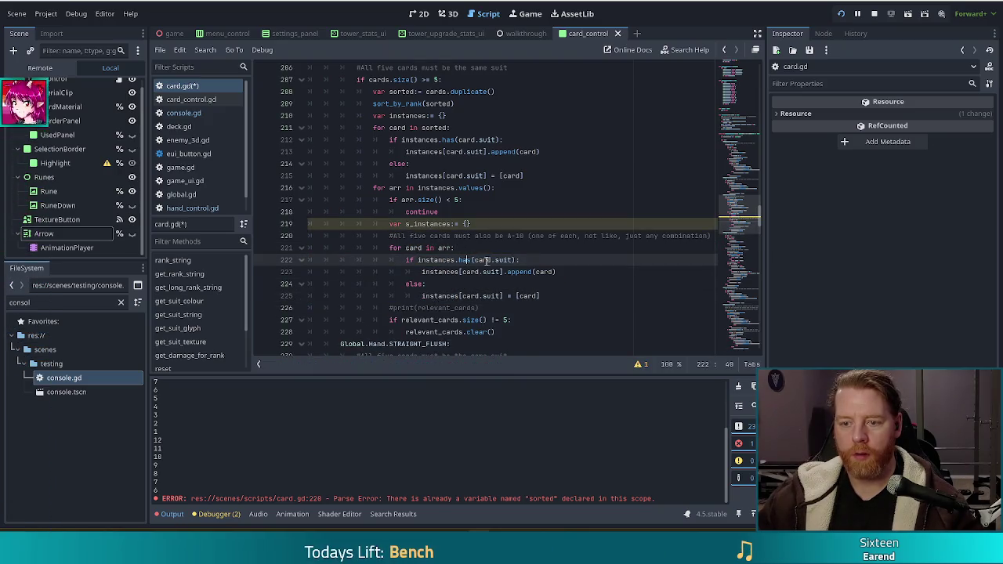
Change suit to rank throughout the pasted grouping block.
{"action": "double_click", "coordinate": [506, 259]}
{"action": "type", "text": "rank"}
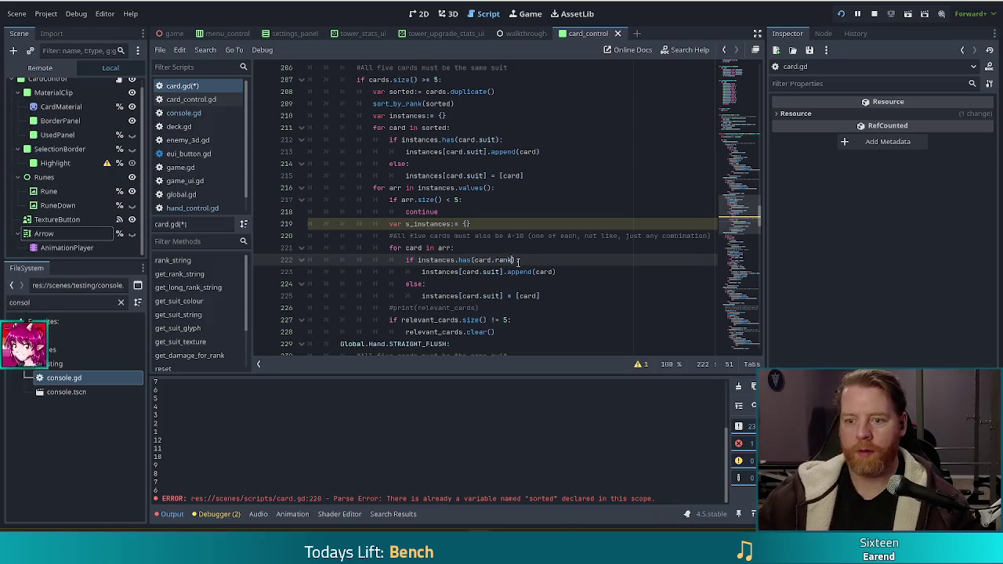
{"action": "double_click", "coordinate": [492, 272]}
{"action": "type", "text": "rank"}
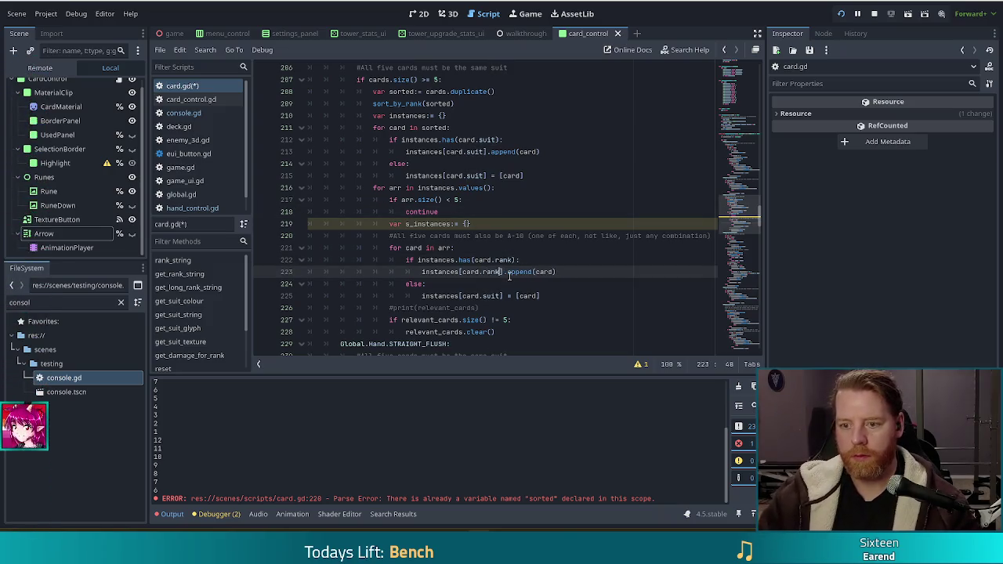
{"action": "double_click", "coordinate": [492, 296]}
{"action": "type", "text": "rank"}
{"action": "left_click", "coordinate": [484, 202]}
{"action": "left_click", "coordinate": [421, 247]}
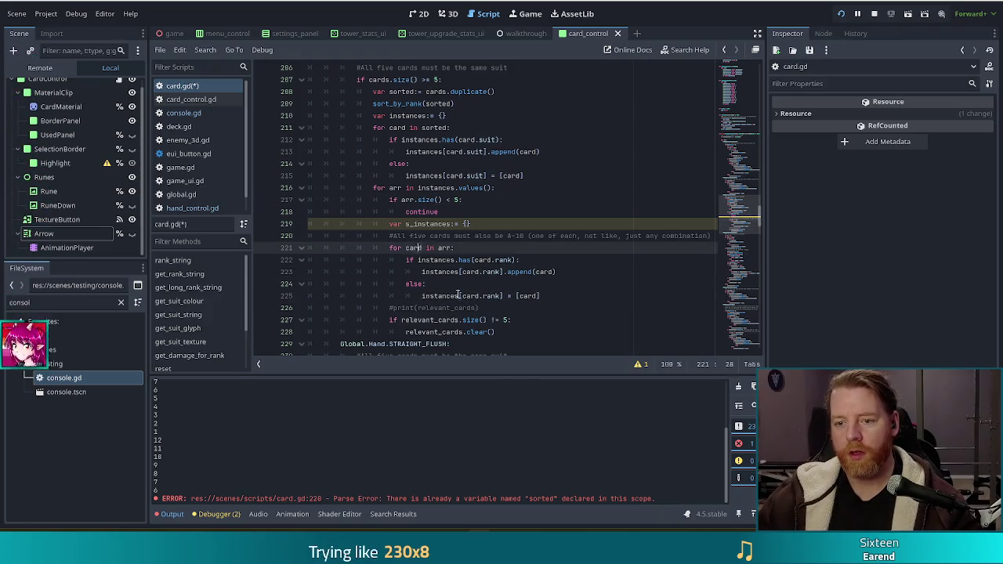
{"action": "left_click", "coordinate": [459, 294], "text": "shift"}
Rename instances to s_instances on lines 222, 223 and 225.
{"action": "left_click", "coordinate": [419, 260]}
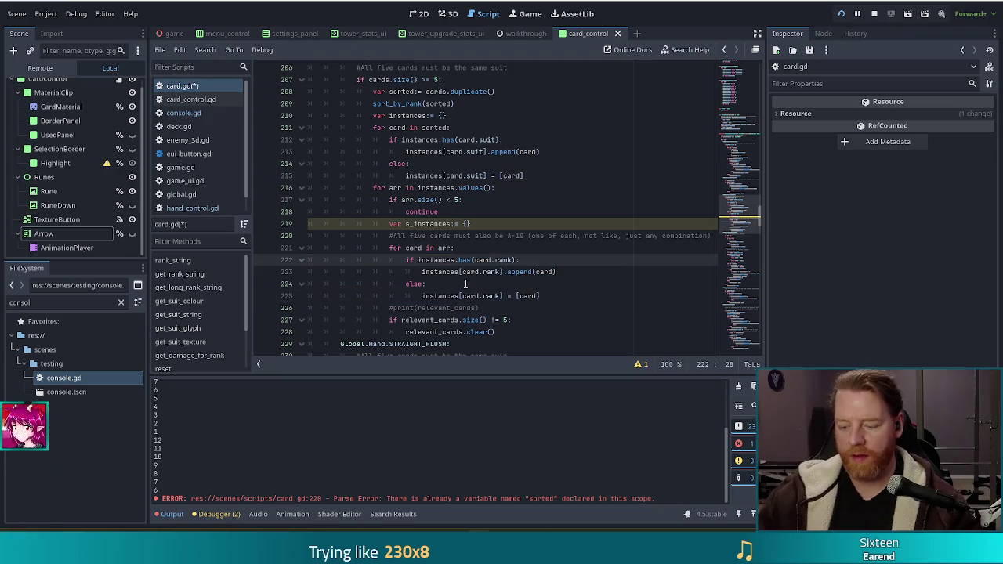
{"action": "type", "text": "s_"}
{"action": "double_click", "coordinate": [406, 225]}
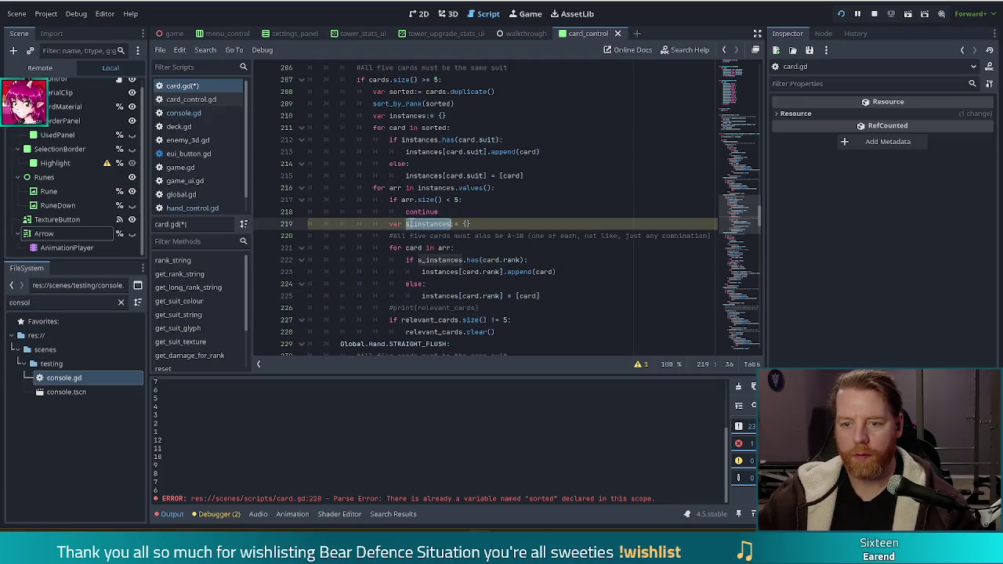
{"action": "double_click", "coordinate": [453, 272]}
{"action": "key", "text": "ctrl+v"}
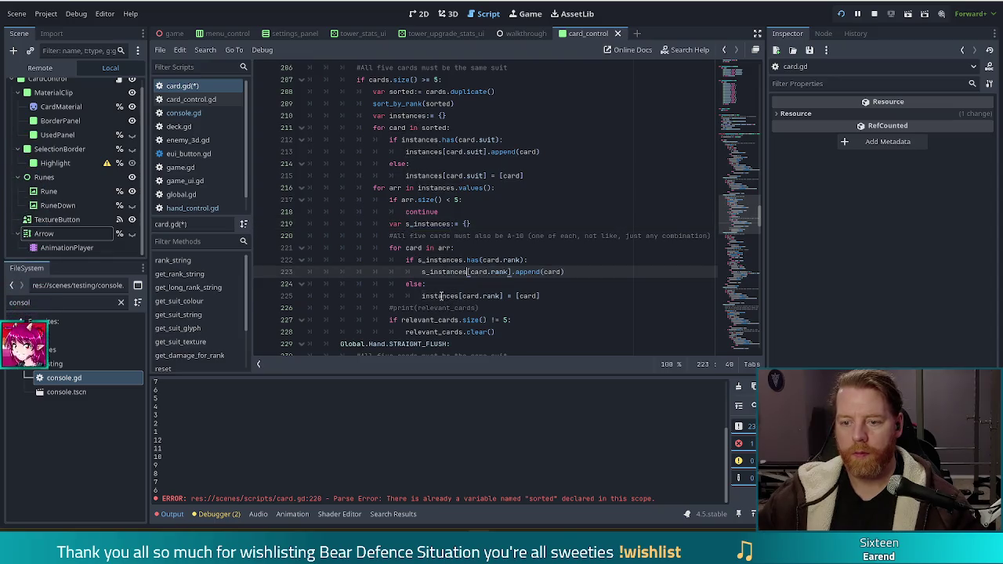
{"action": "double_click", "coordinate": [440, 295]}
{"action": "key", "text": "ctrl+v"}
Delete the commented-out #print(relevant_cards) line.
{"action": "left_click", "coordinate": [459, 260]}
{"action": "left_click", "coordinate": [556, 295]}
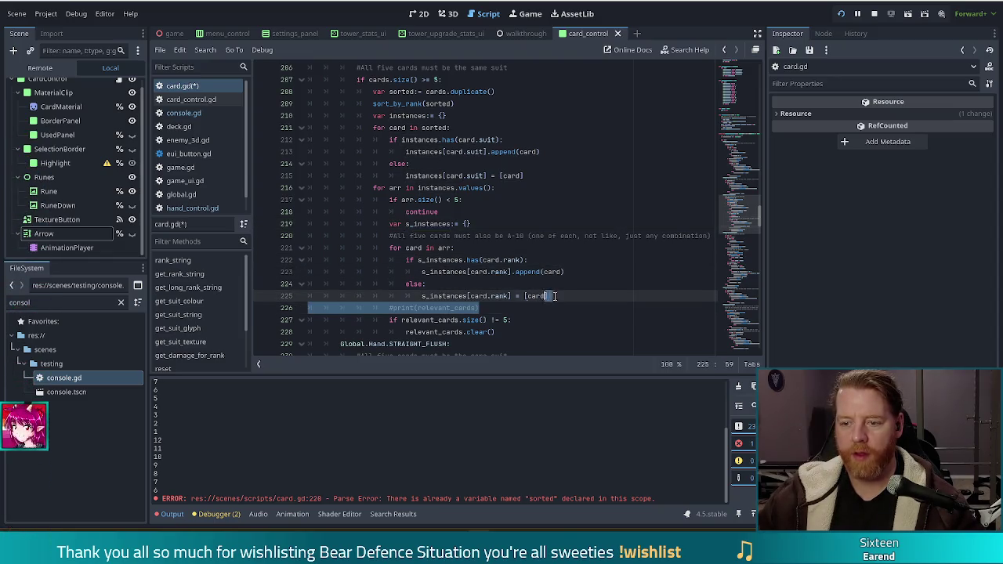
{"action": "key", "text": "shift+Down"}
{"action": "key", "text": "Delete"}
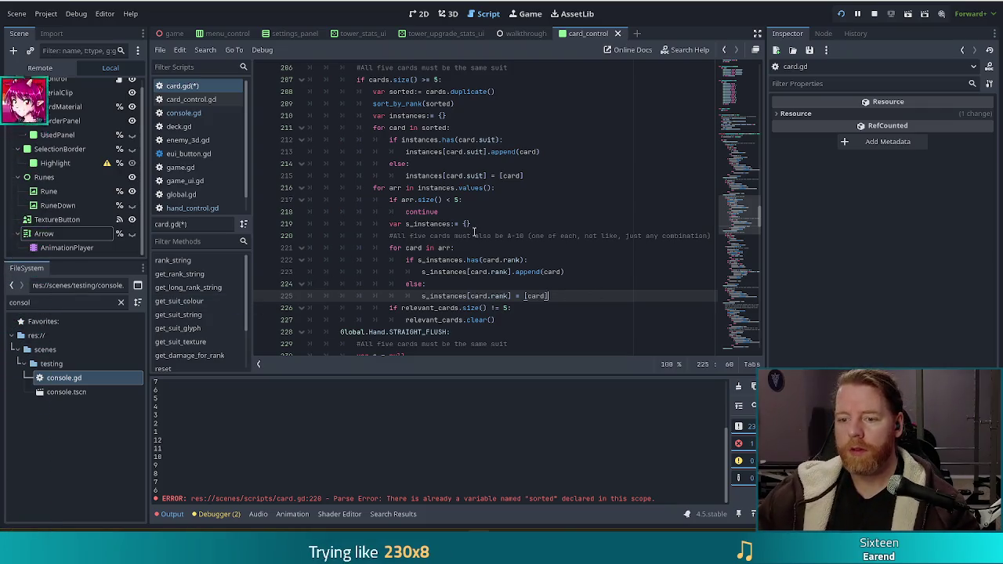
{"action": "scroll", "coordinate": [548, 270], "scroll_direction": "down", "scroll_amount": 1}
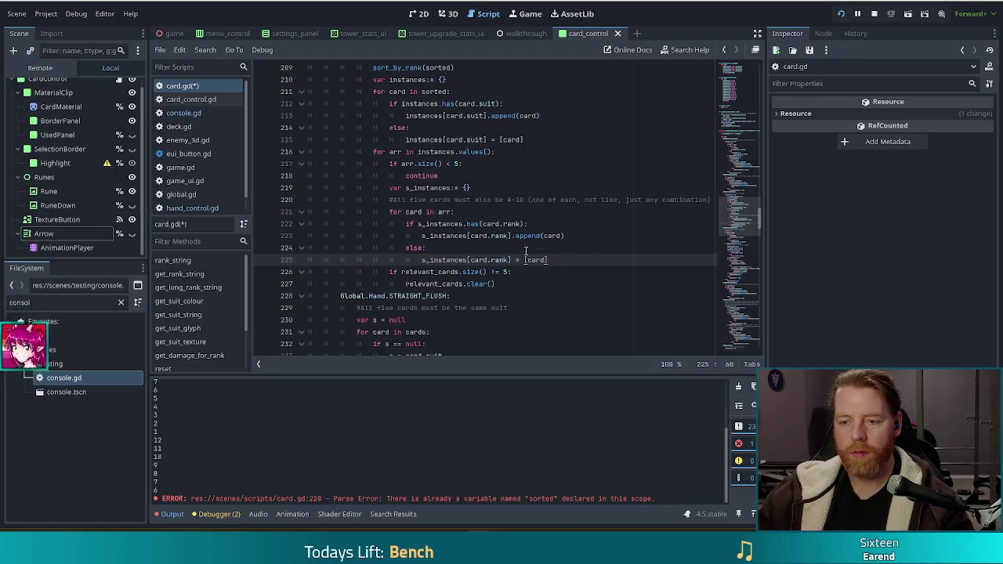
{"action": "key", "text": "Up"}
{"action": "key", "text": "Down"}
{"action": "key", "text": "Down"}
{"action": "key", "text": "Down"}
{"action": "key", "text": "Up"}
{"action": "key", "text": "Up"}
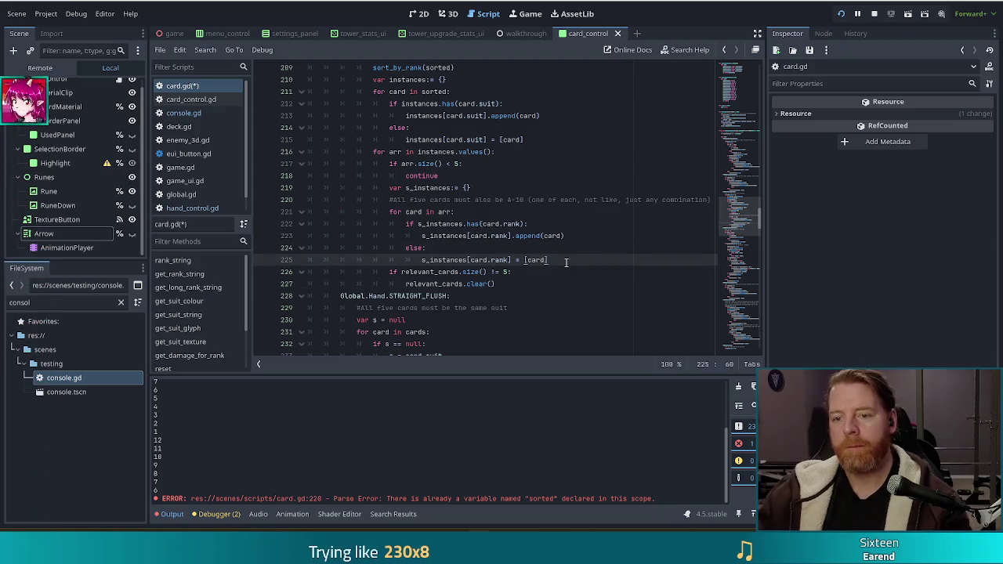
Add an outdented 'for x in s_instances.values().size():' loop after the rank grouping, with an empty body line.
{"action": "key", "text": "Return"}
{"action": "key", "text": "BackSpace"}
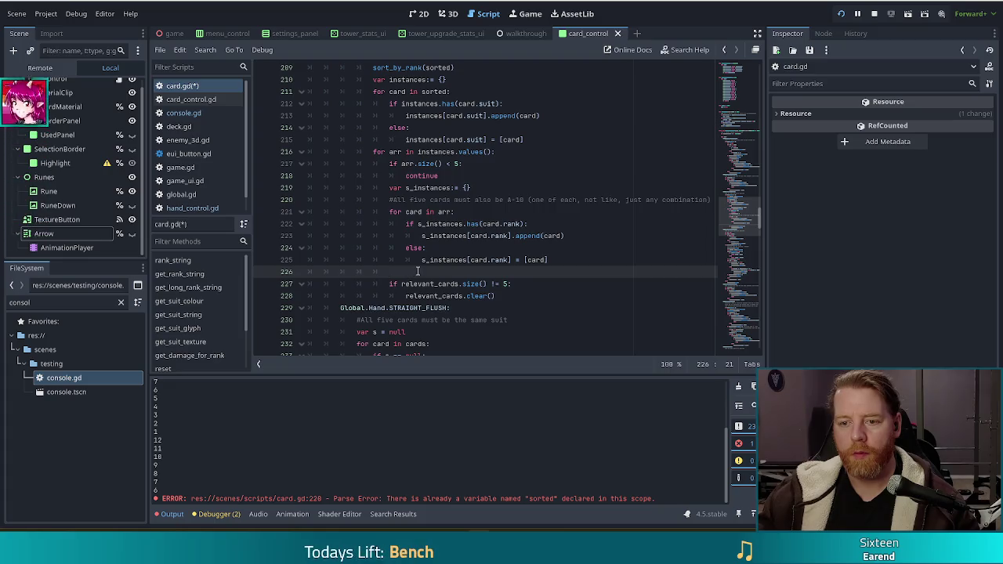
{"action": "type", "text": "for"}
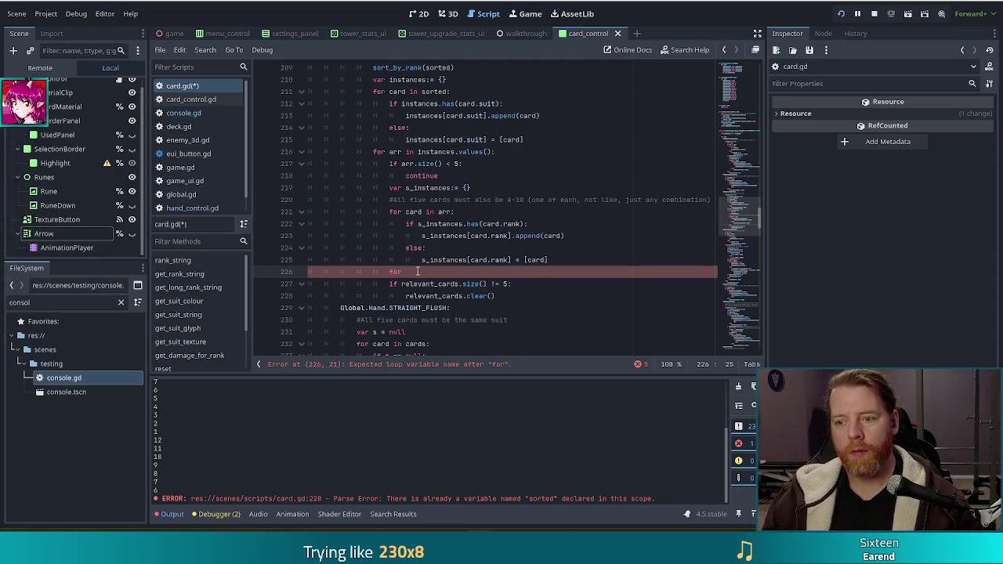
{"action": "type", "text": "value in "}
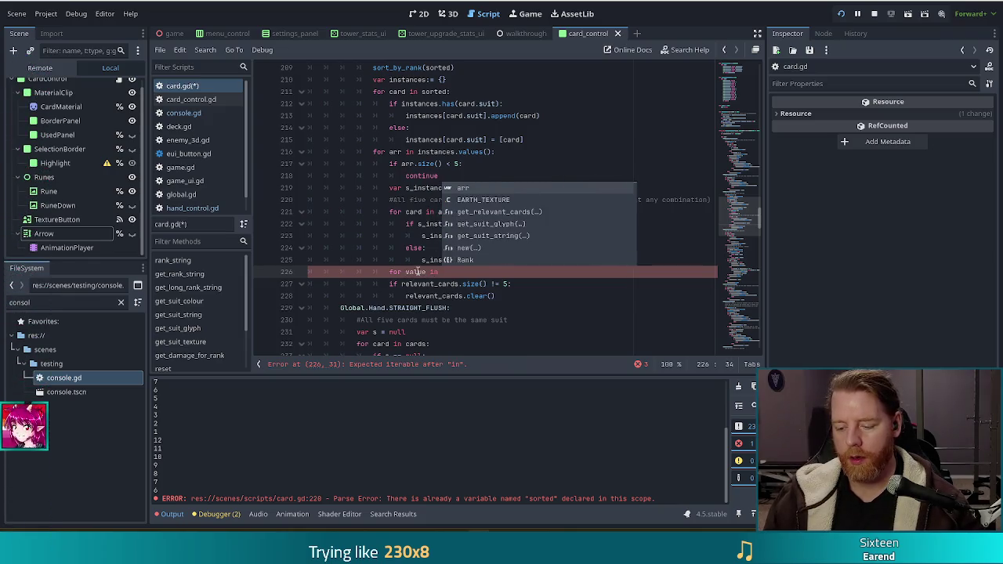
{"action": "type", "text": "s_instances.values()"}
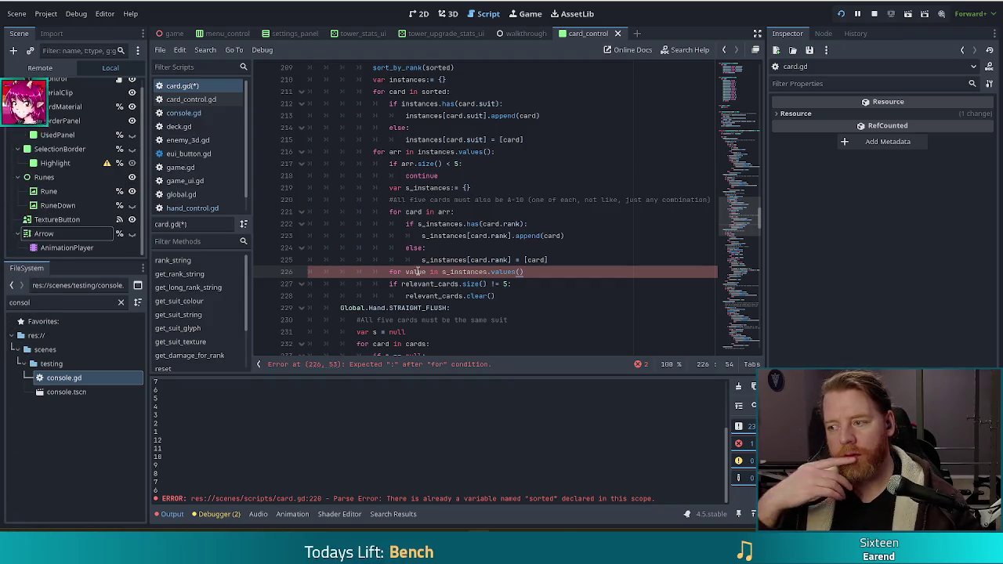
{"action": "double_click", "coordinate": [416, 272]}
{"action": "type", "text": "x"}
{"action": "left_click", "coordinate": [526, 259]}
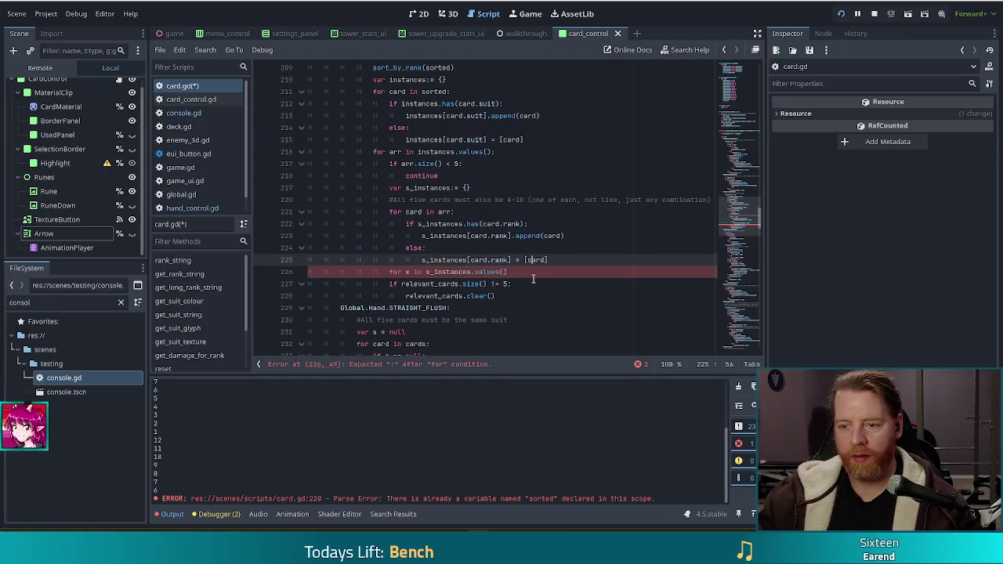
{"action": "key", "text": "Down"}
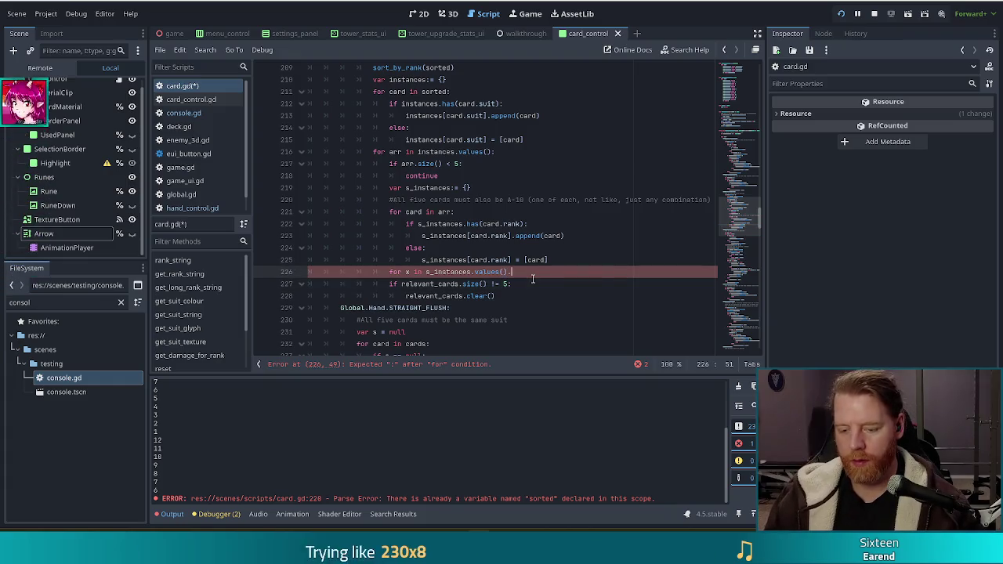
{"action": "type", "text": "si"}
{"action": "key", "text": "Return"}
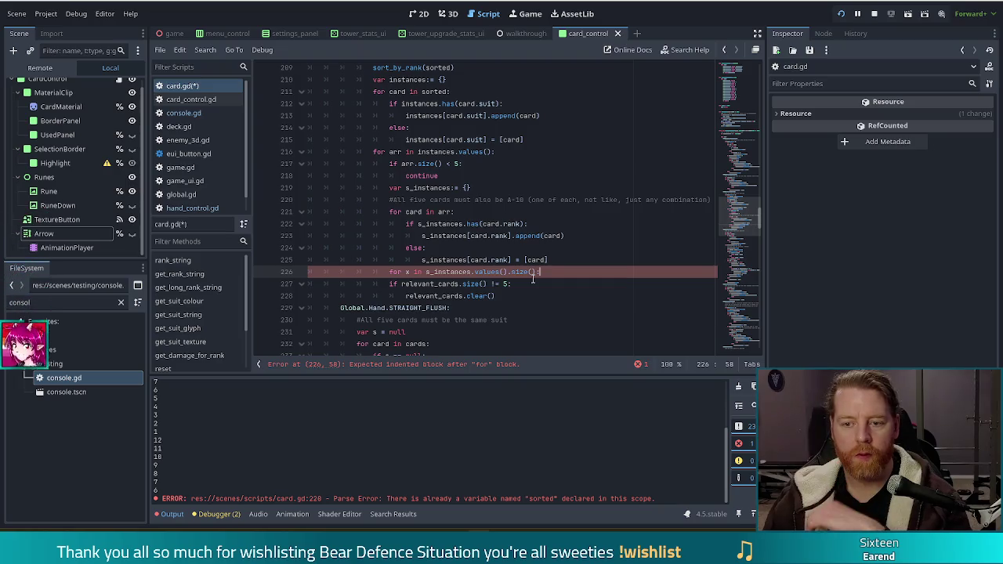
{"action": "key", "text": "Return"}
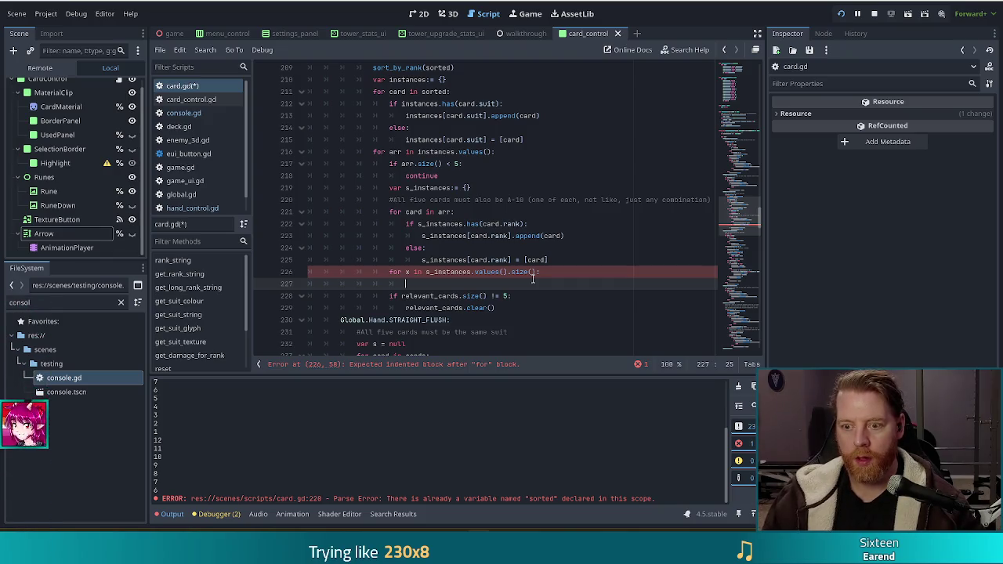
Begin the if condition with s_instances.values()[x][0].rank.
{"action": "type", "text": "if va"}
{"action": "key", "text": "BackSpace"}
{"action": "key", "text": "BackSpace"}
{"action": "type", "text": "s_"}
{"action": "key", "text": "Return"}
{"action": "type", "text": ".va"}
{"action": "key", "text": "Return"}
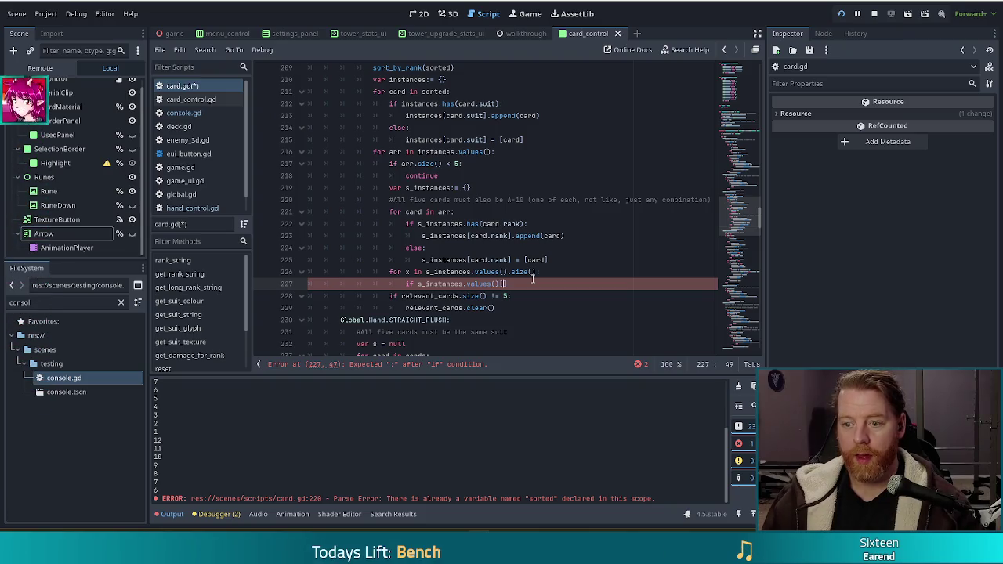
{"action": "type", "text": "[x"}
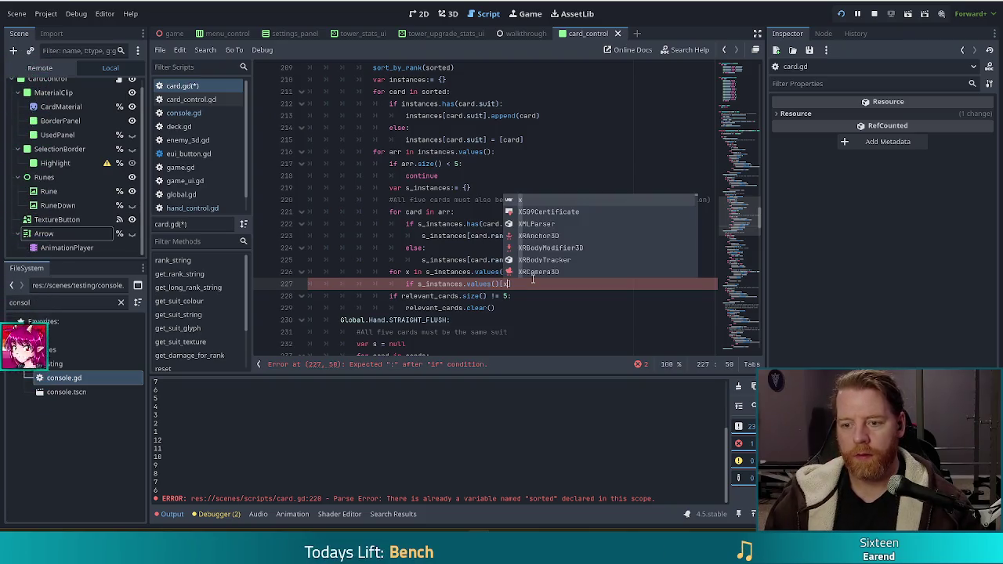
{"action": "type", "text": "][0].rank"}
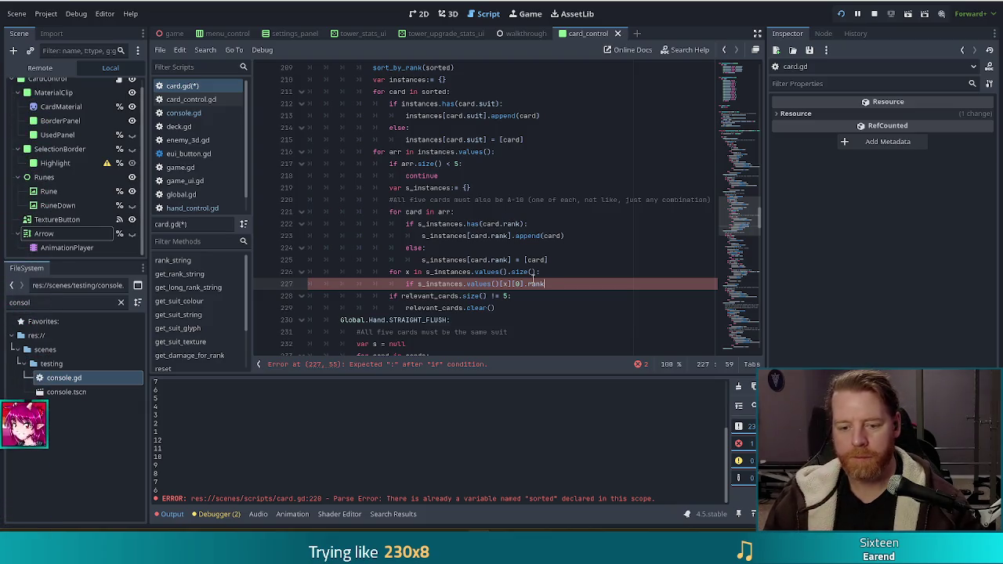
Finish the condition as != (Rank.ACE - x): and start the if body.
{"action": "type", "text": "!"}
{"action": "key", "text": "BackSpace"}
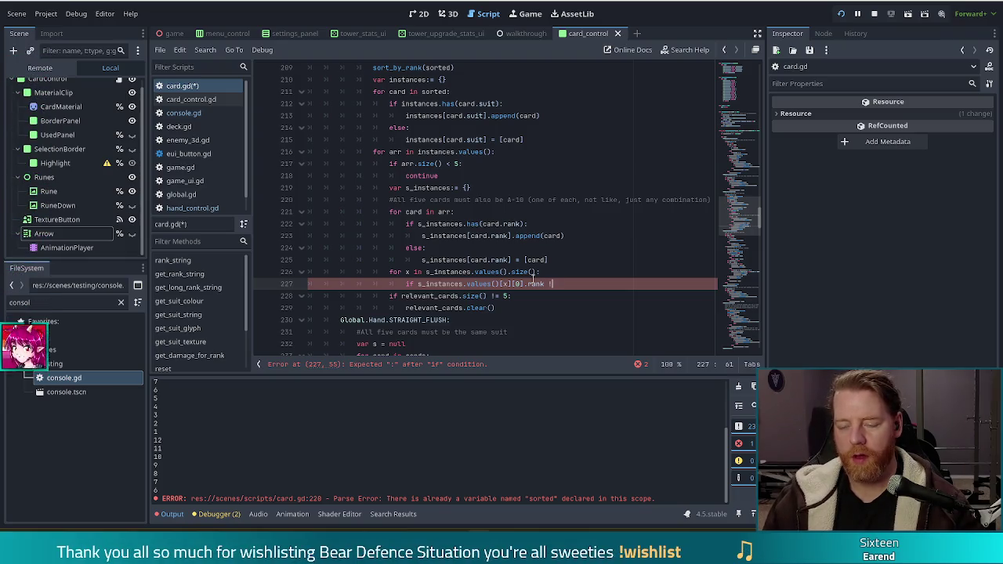
{"action": "type", "text": "="}
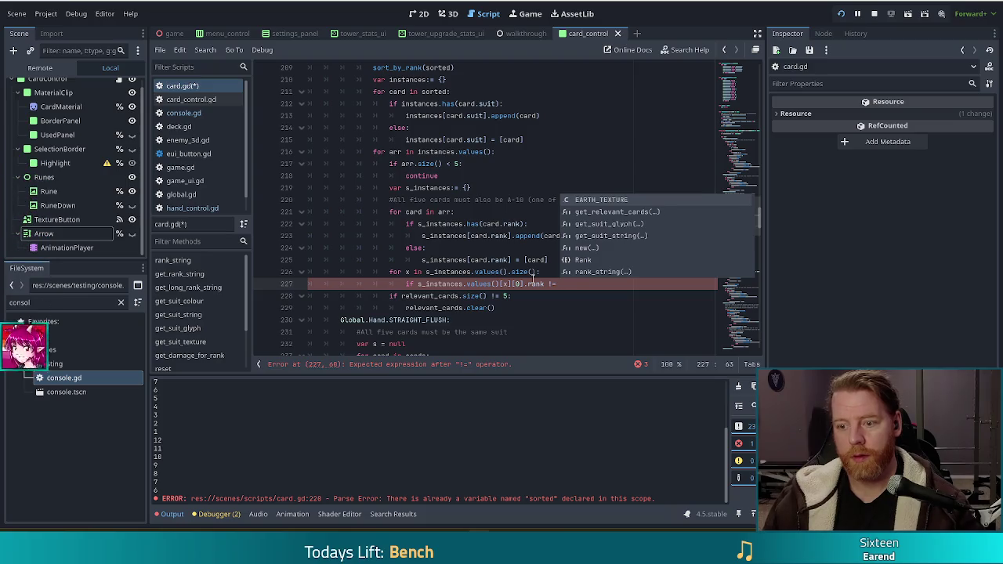
{"action": "type", "text": "Rank."}
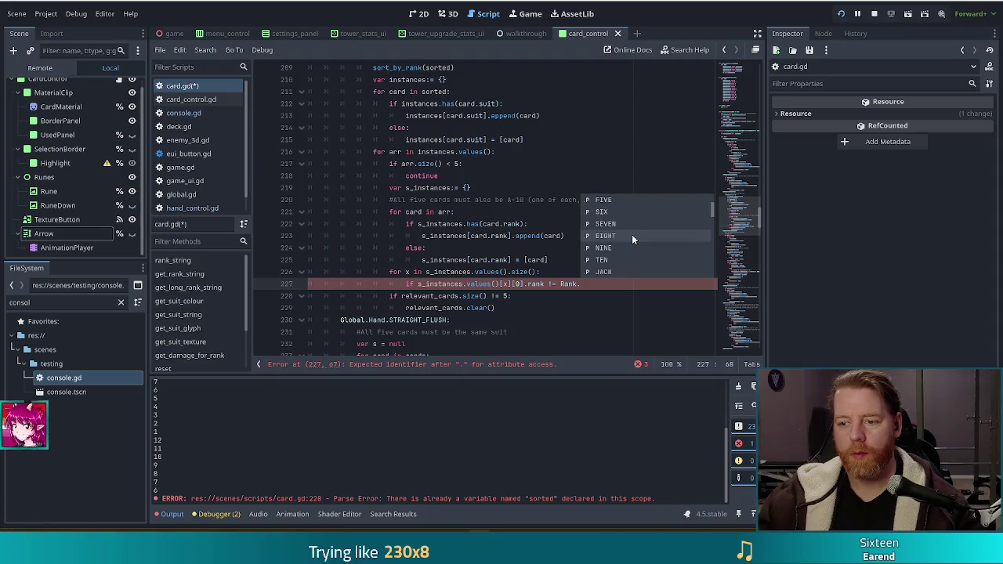
{"action": "scroll", "coordinate": [632, 235], "scroll_direction": "down", "scroll_amount": 4}
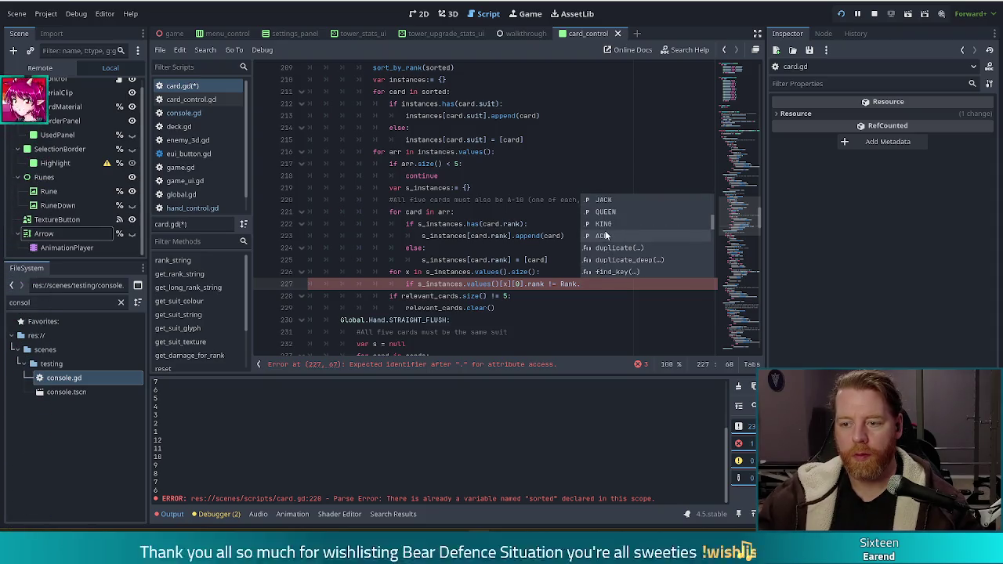
{"action": "left_click", "coordinate": [610, 236]}
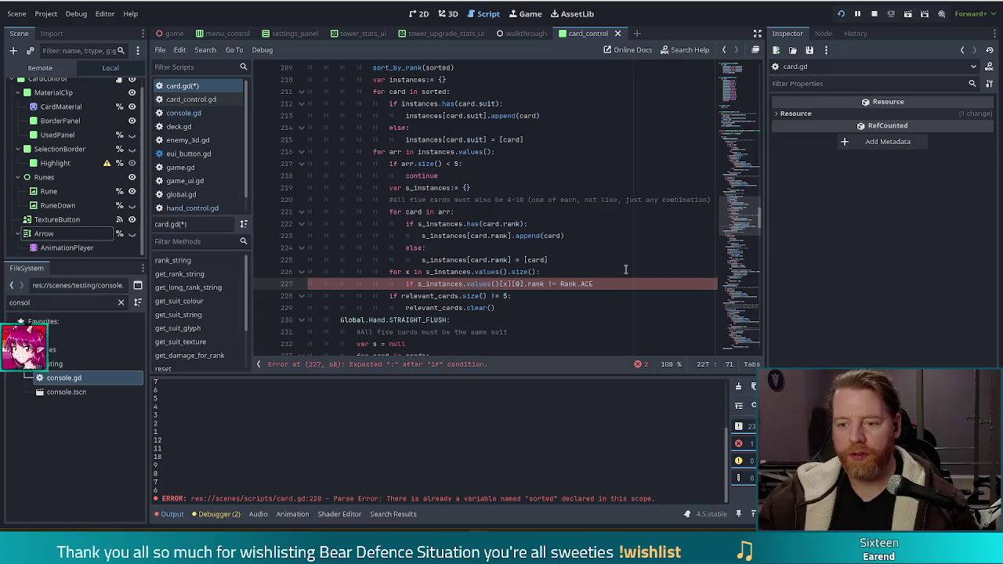
{"action": "type", "text": " - x"}
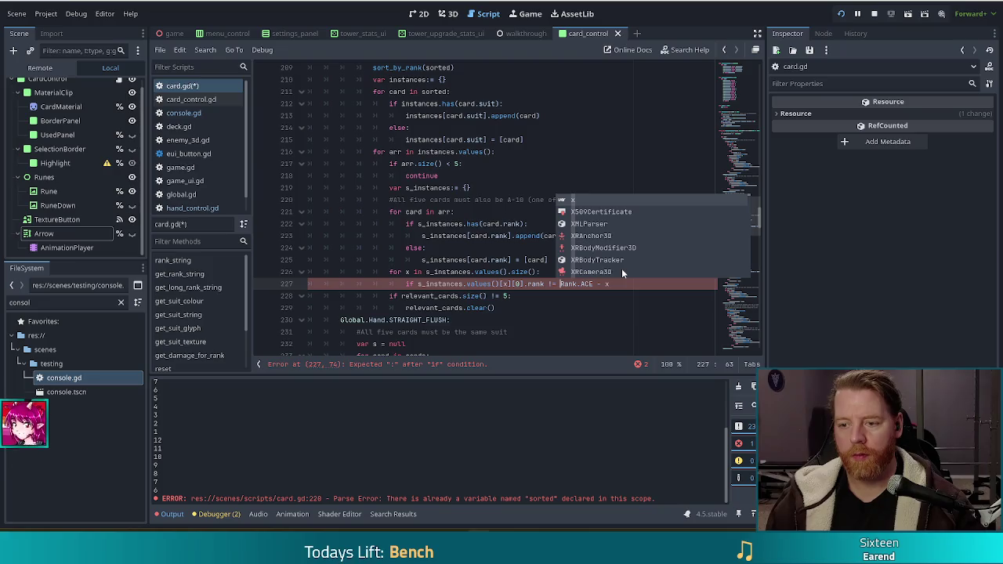
{"action": "key", "text": "Escape"}
{"action": "type", "text": "("}
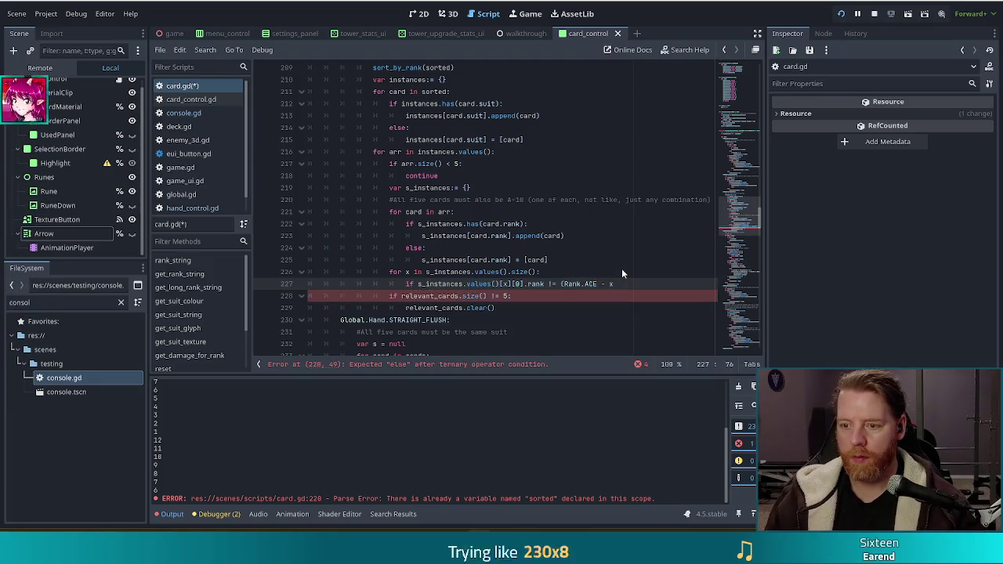
{"action": "type", "text": "):"}
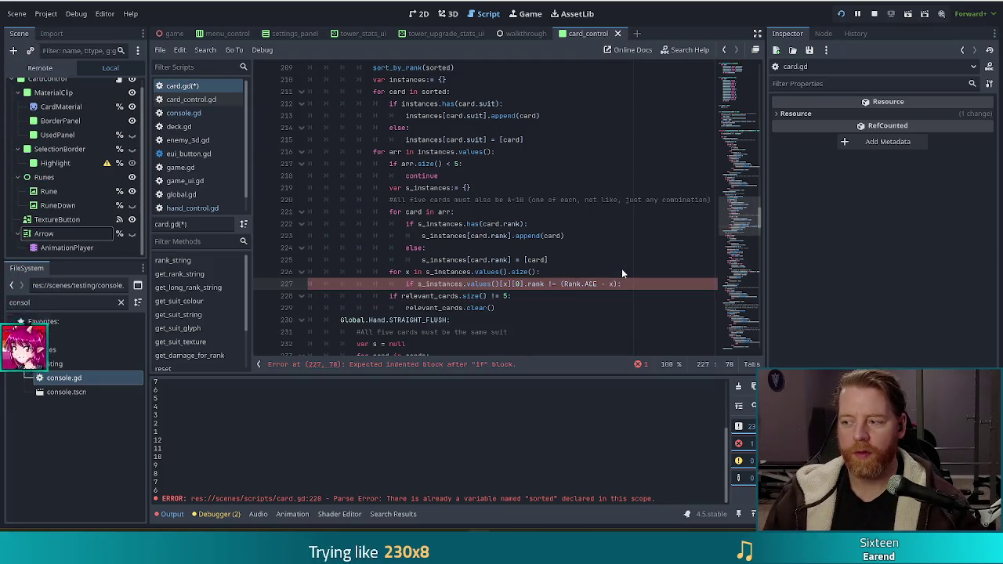
{"action": "key", "text": "Return"}
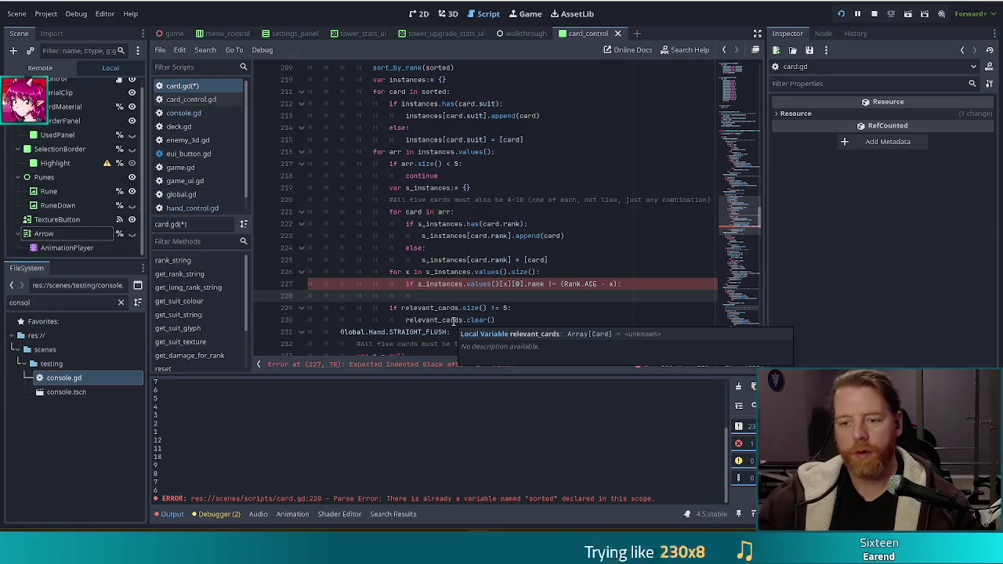
{"action": "scroll", "coordinate": [487, 259], "scroll_direction": "down", "scroll_amount": 2}
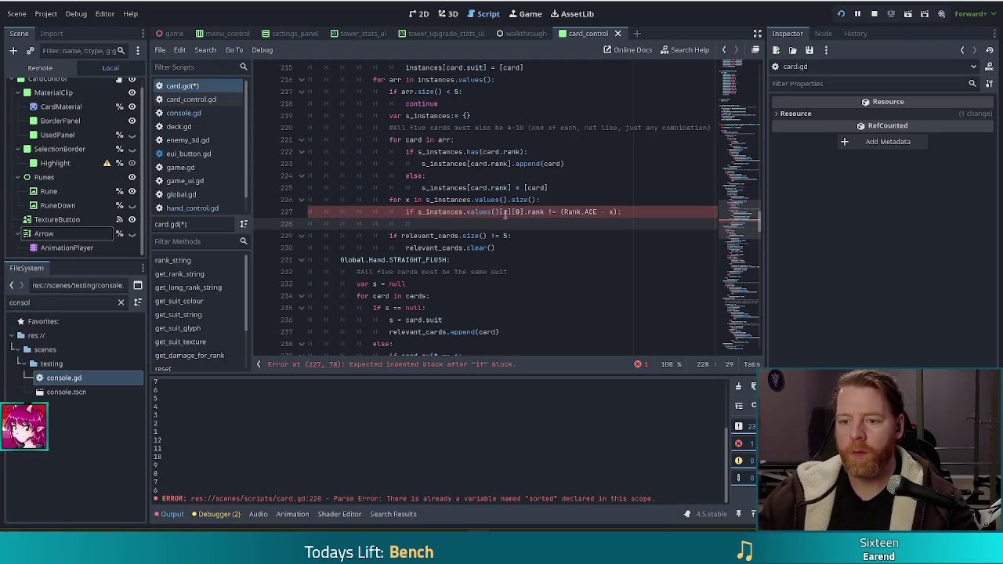
{"action": "left_click", "coordinate": [551, 212]}
{"action": "key", "text": "ctrl+space"}
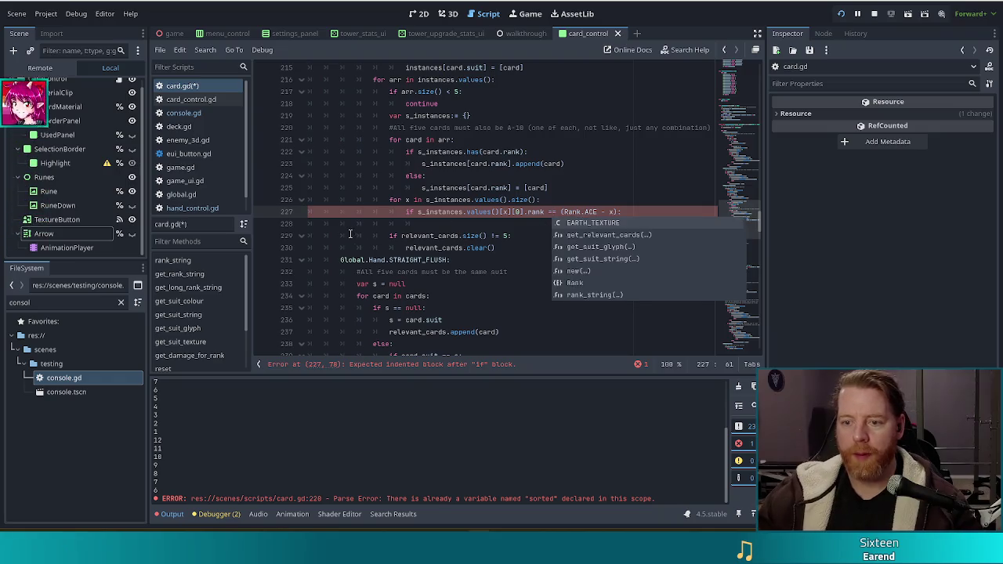
{"action": "left_click", "coordinate": [494, 225]}
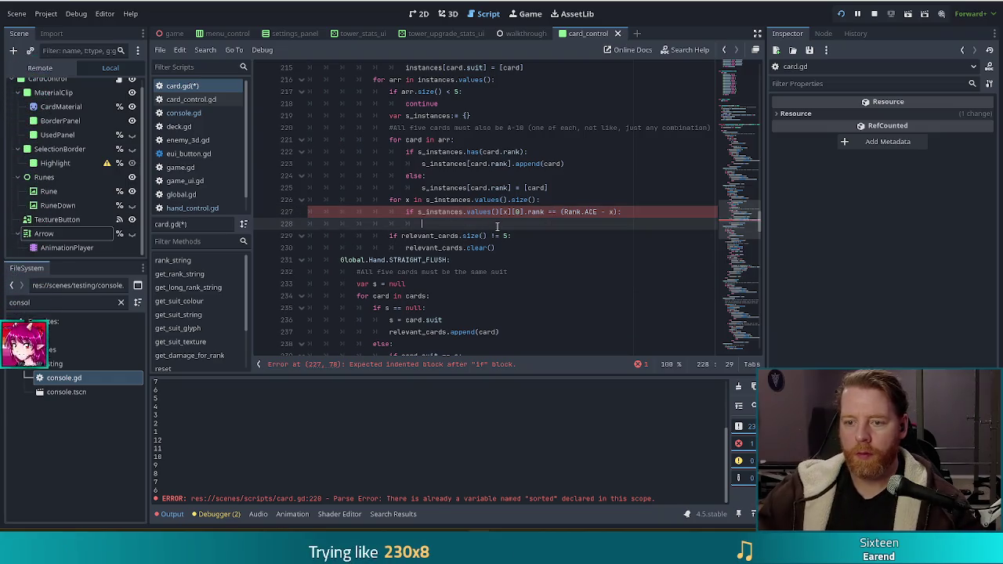
{"action": "type", "text": "rele"}
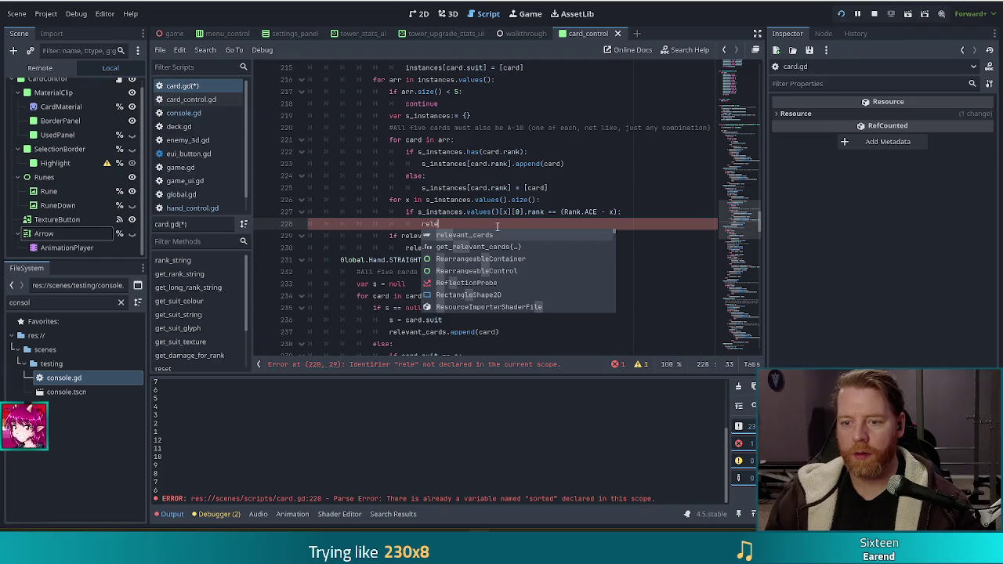
{"action": "key", "text": "Return"}
{"action": "type", "text": ".app"}
{"action": "key", "text": "Return"}
{"action": "left_click_drag", "start_coordinate": [418, 212], "coordinate": [524, 211]}
{"action": "key", "text": "ctrl+c"}
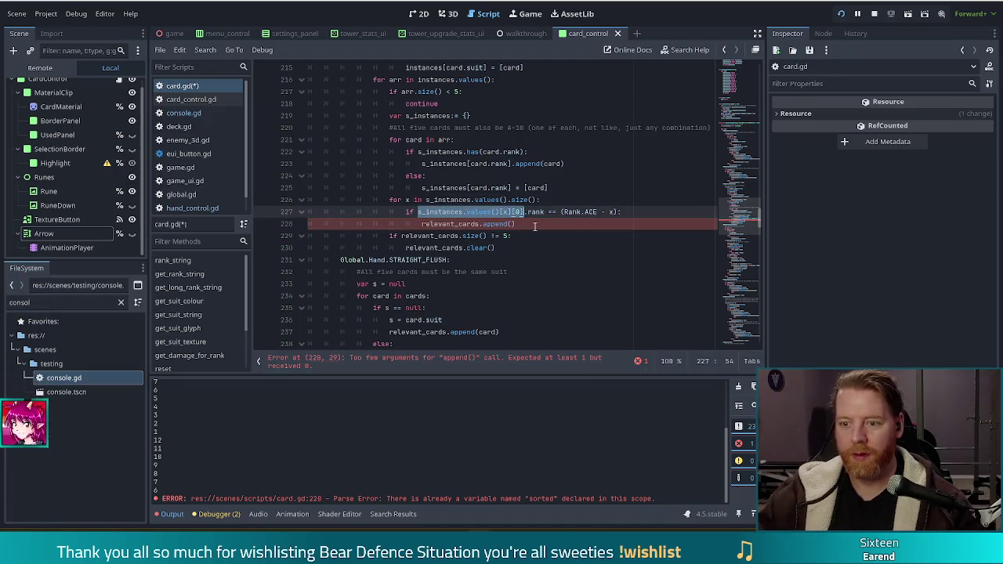
{"action": "left_click", "coordinate": [515, 224]}
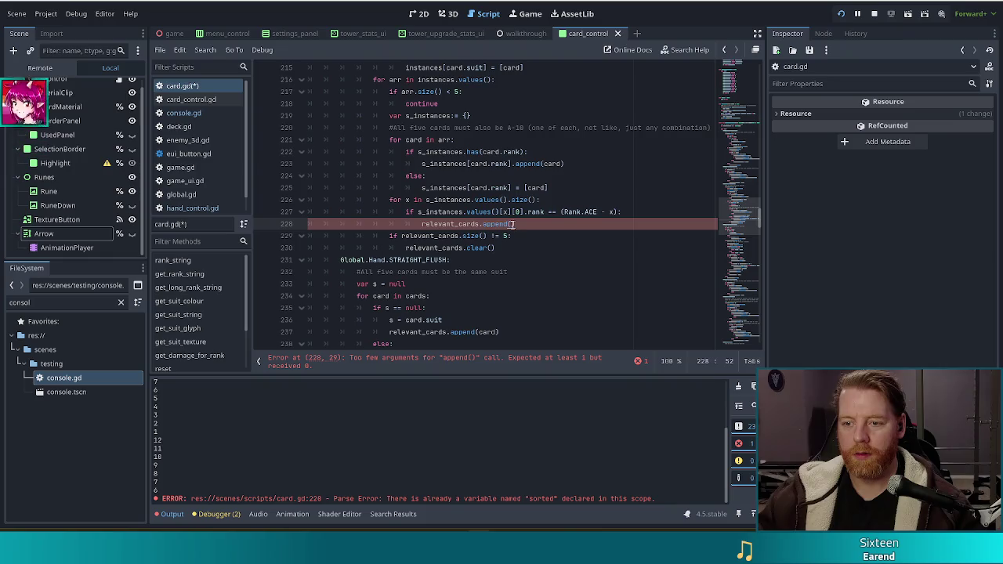
{"action": "key", "text": "ctrl+v"}
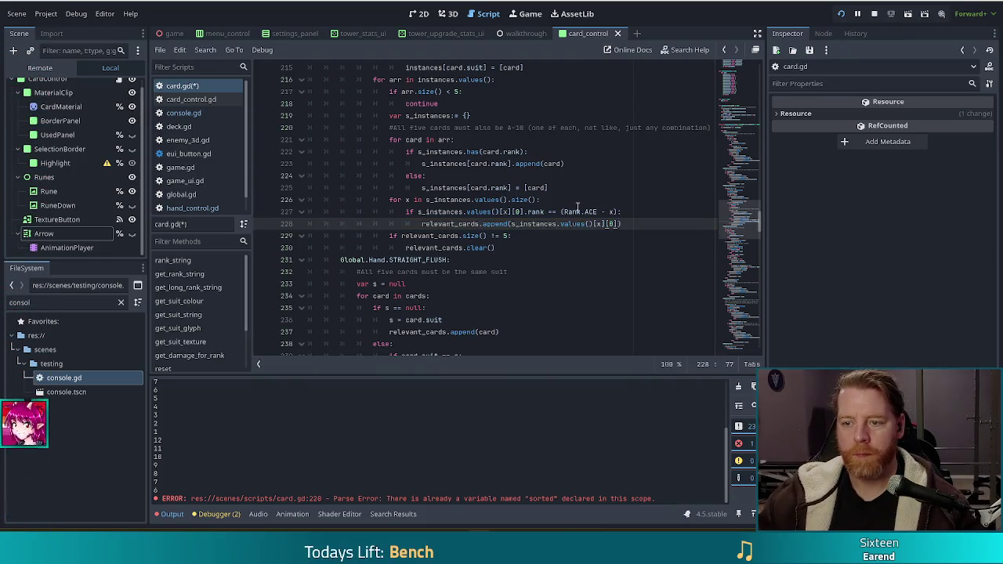
{"action": "left_click", "coordinate": [562, 212]}
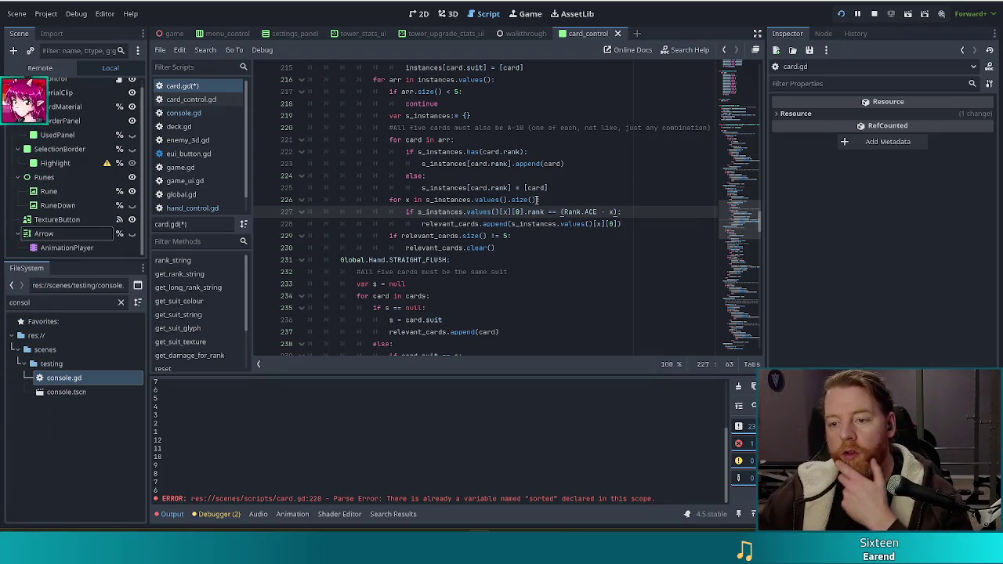
Replace s_instances.values().size() on line 226 with range(5).
{"action": "double_click", "coordinate": [521, 200]}
{"action": "left_click_drag", "start_coordinate": [511, 200], "coordinate": [507, 200]}
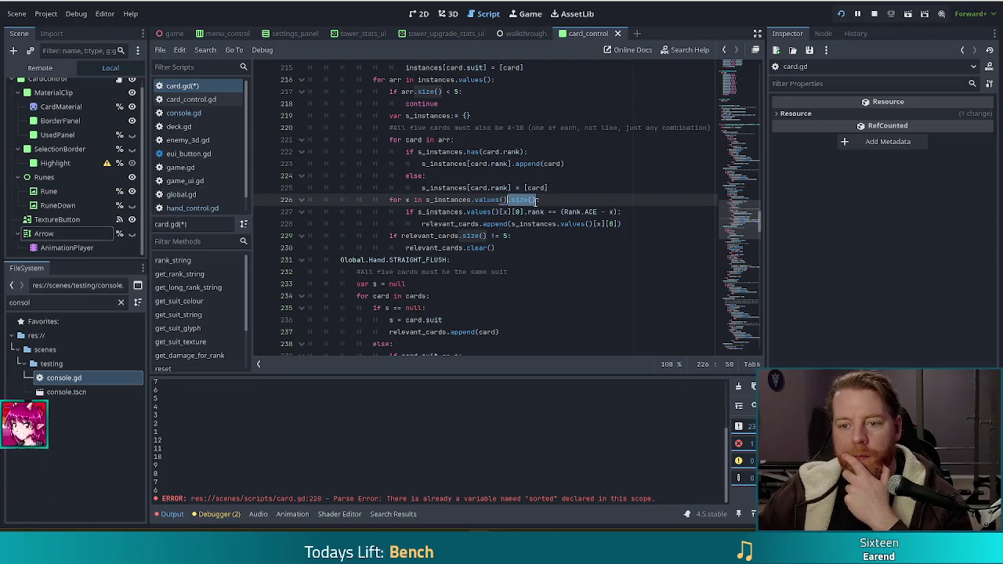
{"action": "key", "text": "ctrl+shift+Left"}
{"action": "key", "text": "ctrl+shift+Left"}
{"action": "key", "text": "ctrl+shift+Left"}
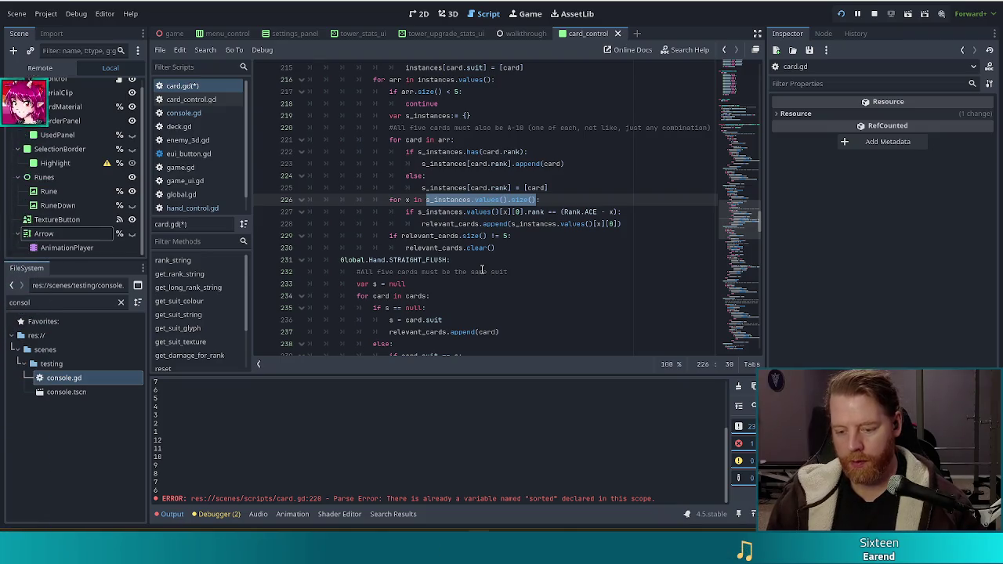
{"action": "type", "text": "range(5):"}
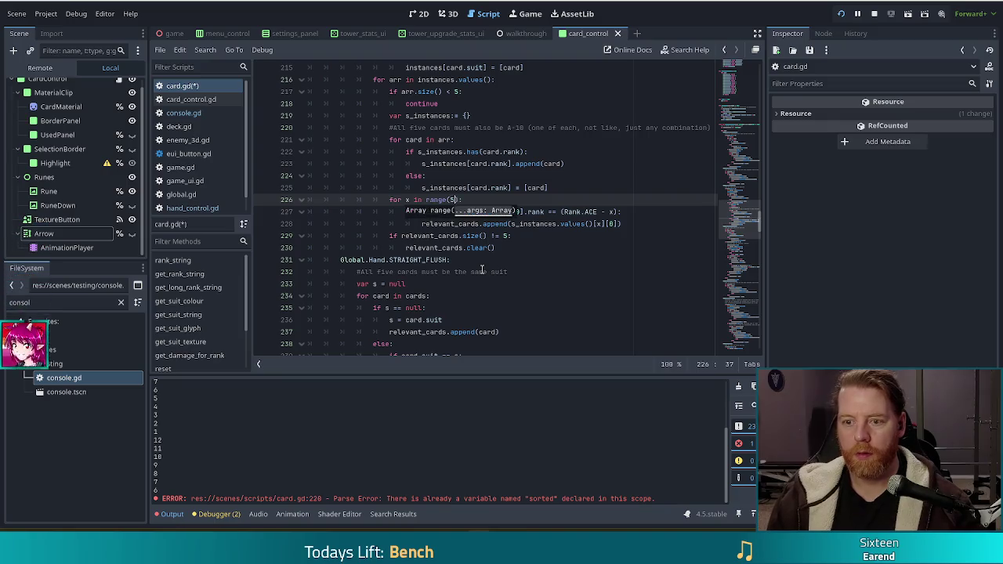
{"action": "left_click", "coordinate": [530, 235]}
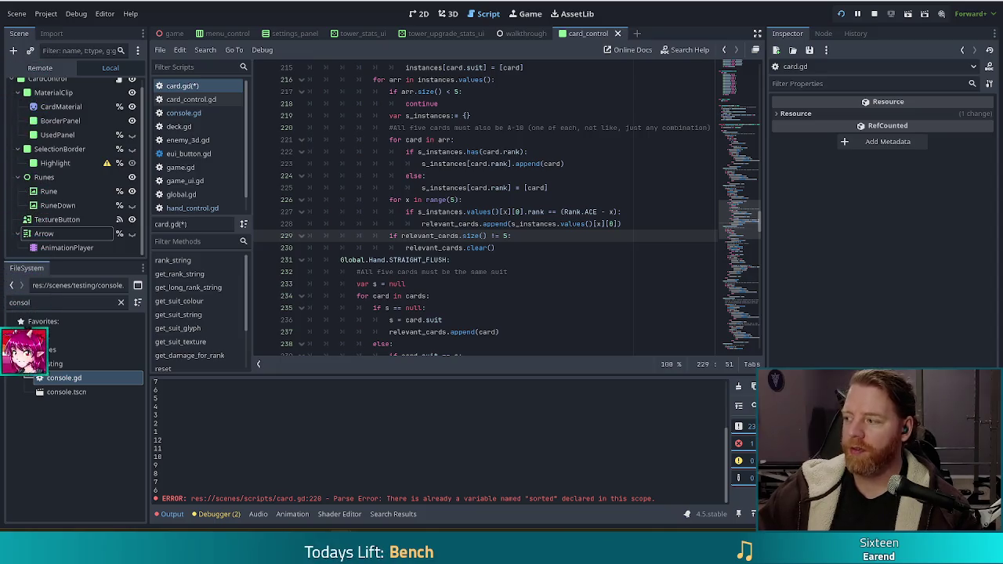
Switch to the SCOPECREEP store page, watch its trailer full screen, then leave full screen.
{"action": "key", "text": "alt+Tab"}
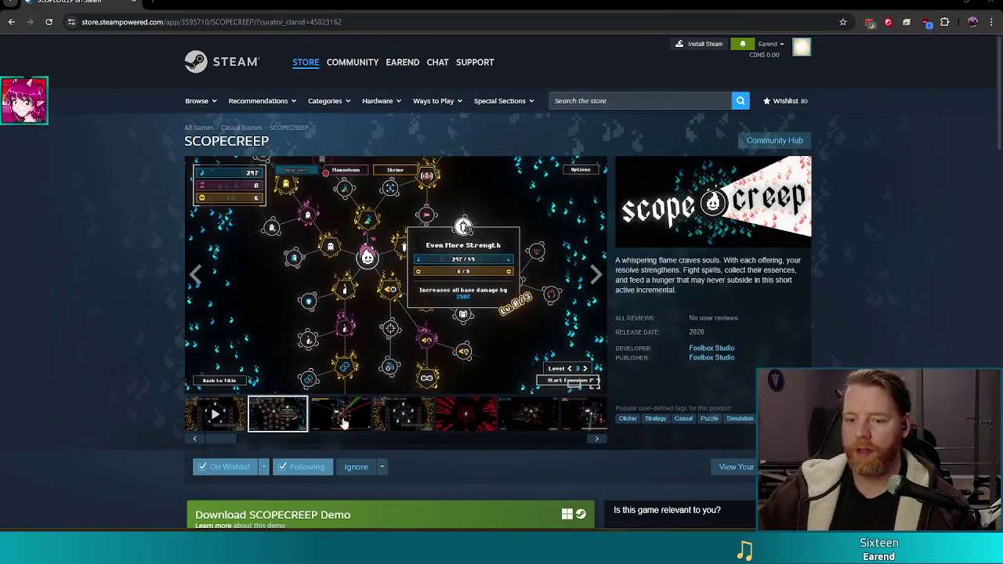
{"action": "left_click", "coordinate": [235, 418]}
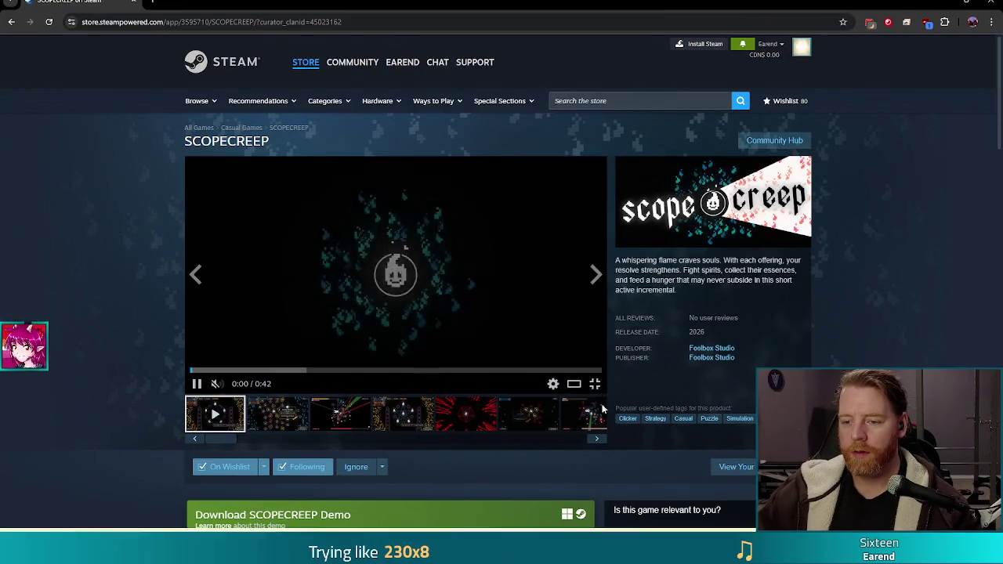
{"action": "left_click", "coordinate": [595, 384]}
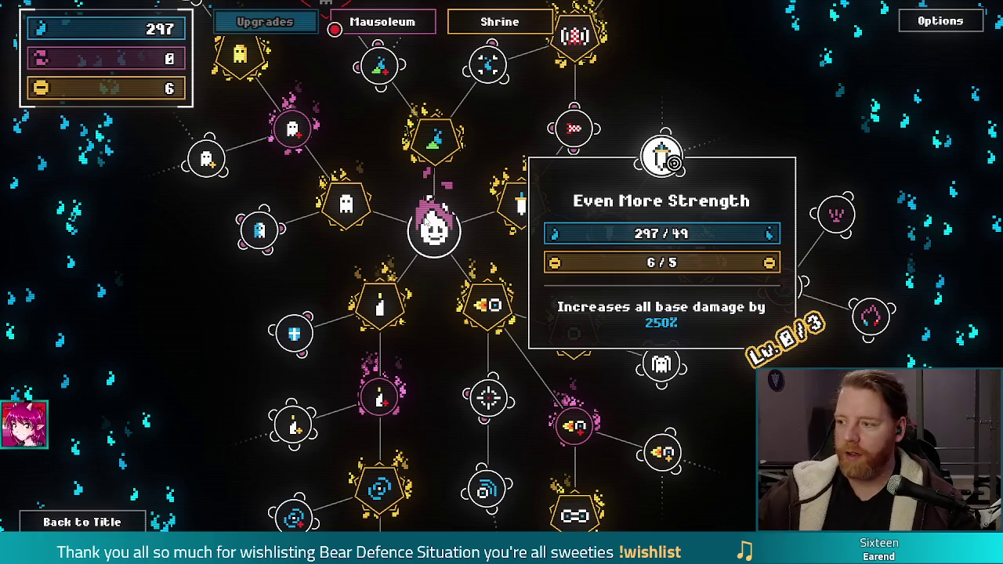
{"action": "key", "text": "Escape"}
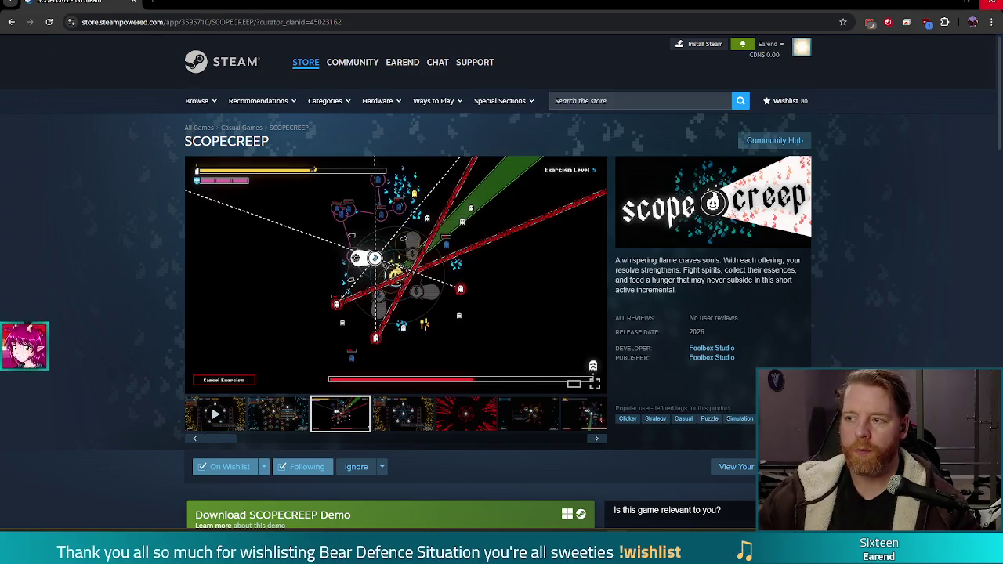
Switch back to the card.gd script in Godot.
{"action": "key", "text": "alt+Tab"}
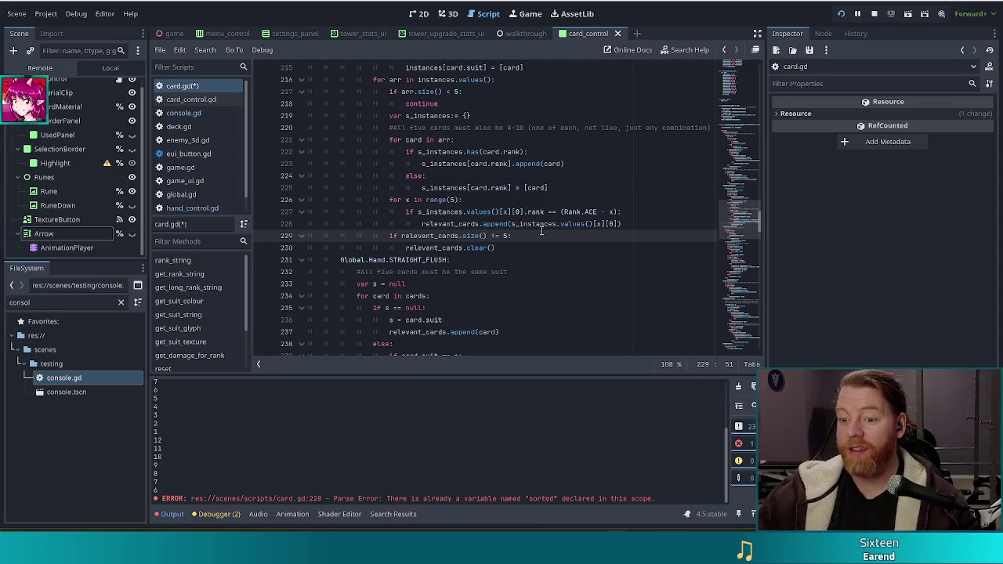
Review the append call and the relevant_cards size-check lines.
{"action": "mouse_move", "coordinate": [506, 222]}
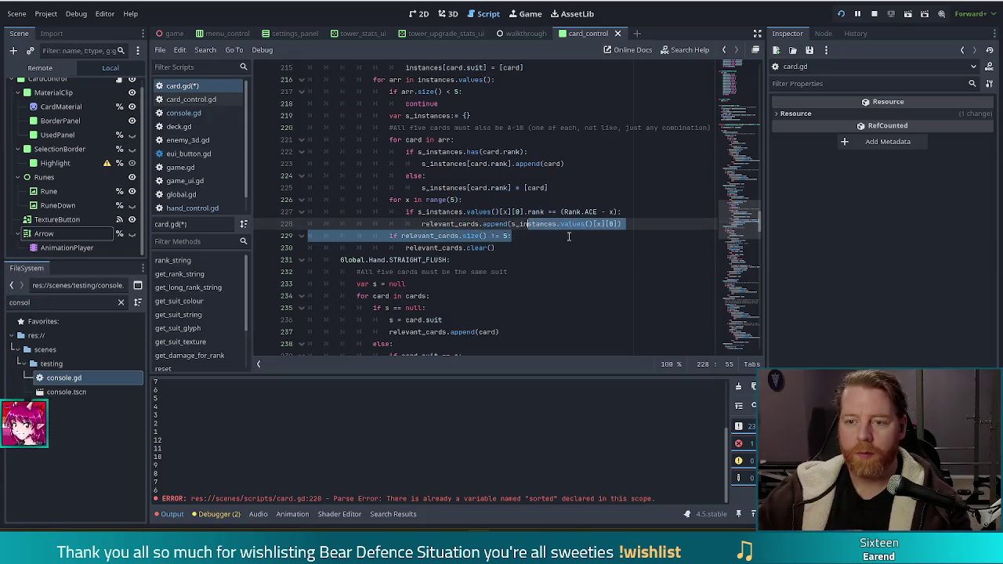
{"action": "left_click", "coordinate": [612, 223]}
{"action": "key", "text": "Left"}
{"action": "key", "text": "Left"}
{"action": "key", "text": "Left"}
{"action": "left_click_drag", "start_coordinate": [437, 235], "coordinate": [492, 248]}
{"action": "scroll", "coordinate": [518, 229], "scroll_direction": "up", "scroll_amount": 1}
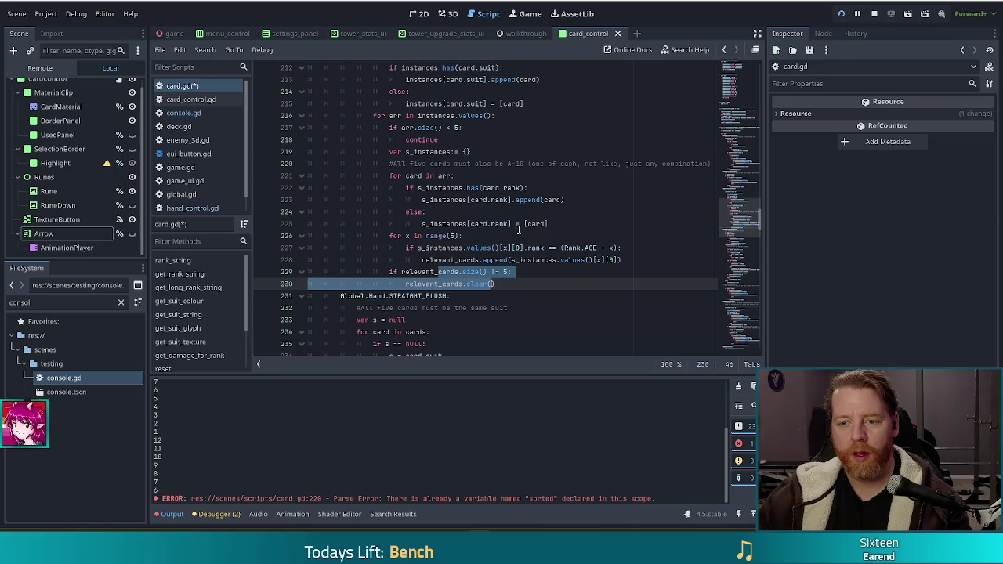
{"action": "left_click", "coordinate": [443, 128]}
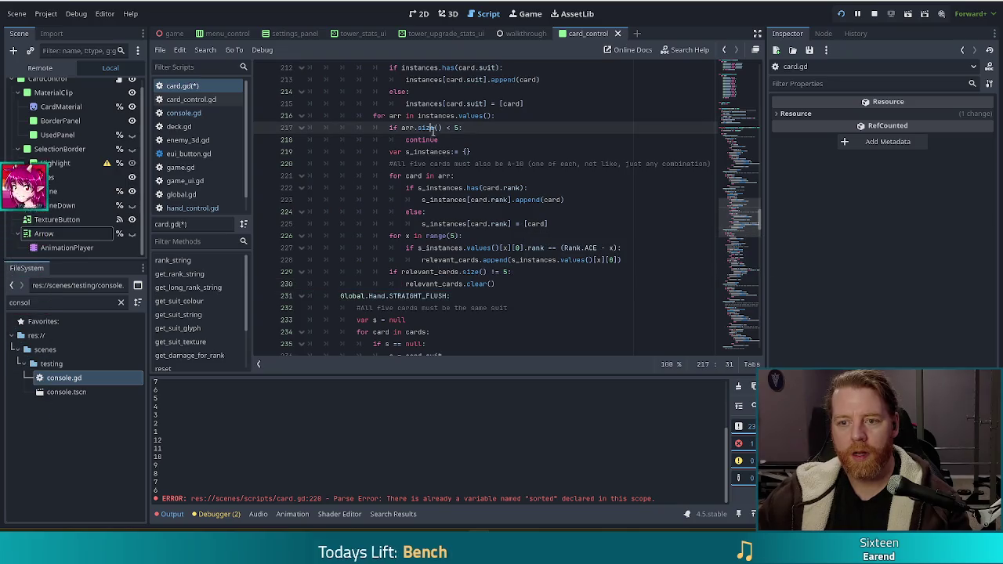
Add an 'else: break' branch after the clear() line.
{"action": "left_click", "coordinate": [507, 282]}
{"action": "key", "text": "Return"}
{"action": "type", "text": "else:"}
{"action": "key", "text": "Return"}
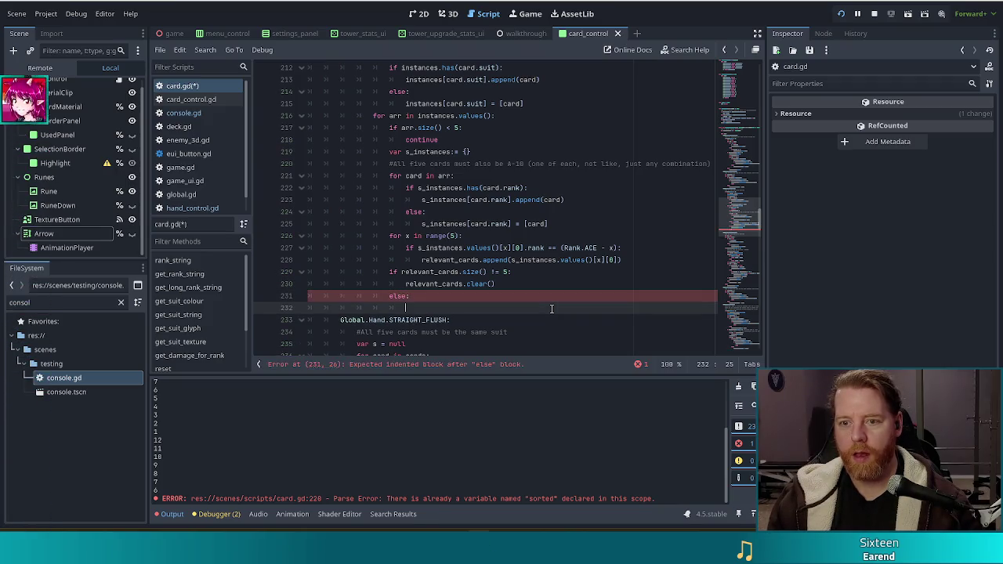
{"action": "type", "text": "break"}
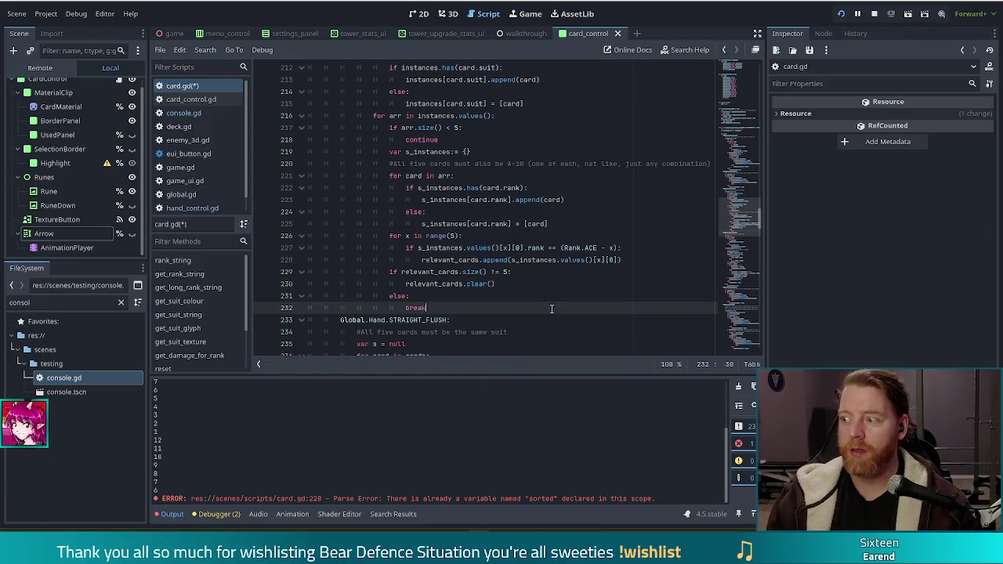
Re-check the range(5) loop body and its s_instances references.
{"action": "left_click", "coordinate": [472, 259]}
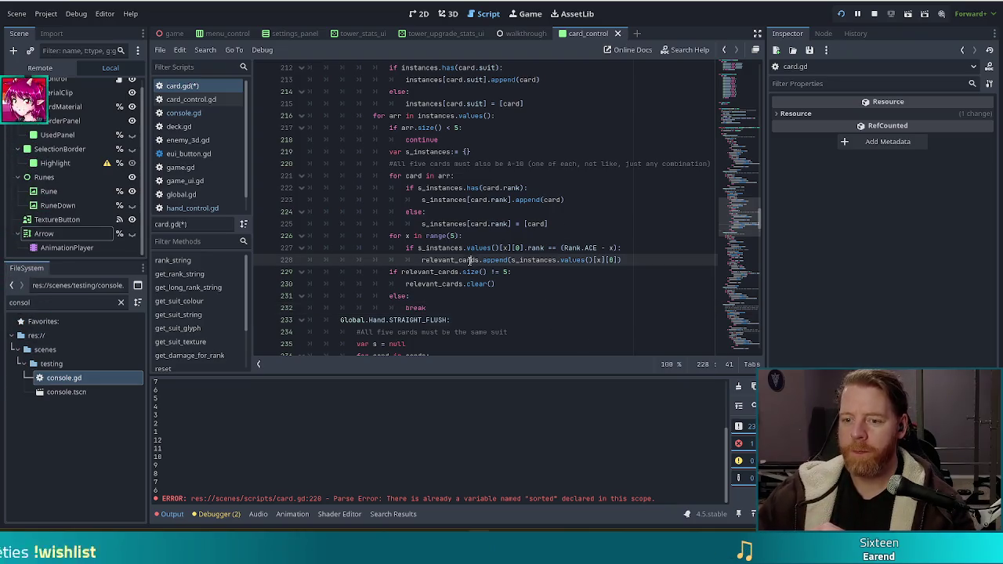
{"action": "key", "text": "Down"}
{"action": "key", "text": "Down"}
{"action": "key", "text": "Down"}
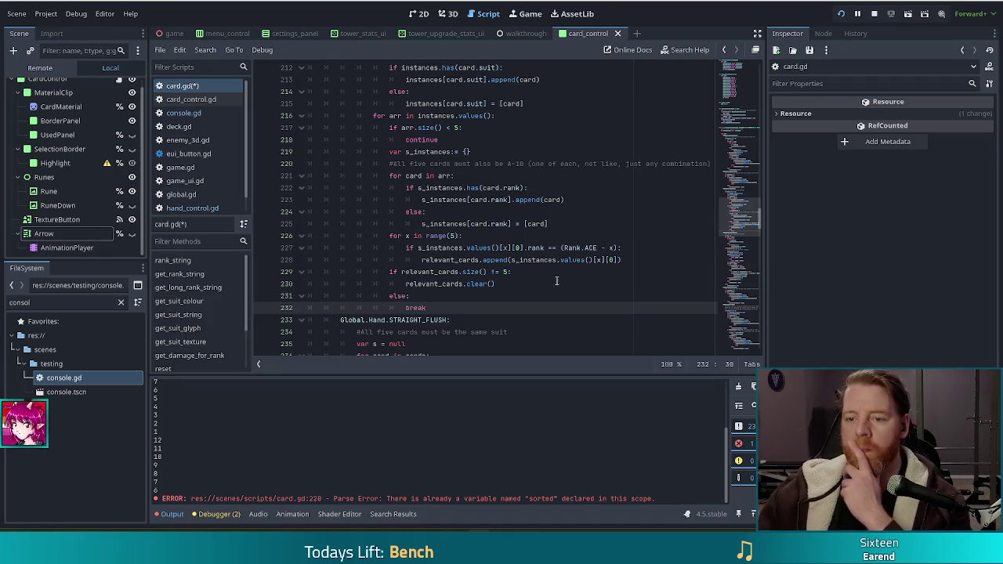
{"action": "left_click", "coordinate": [525, 188]}
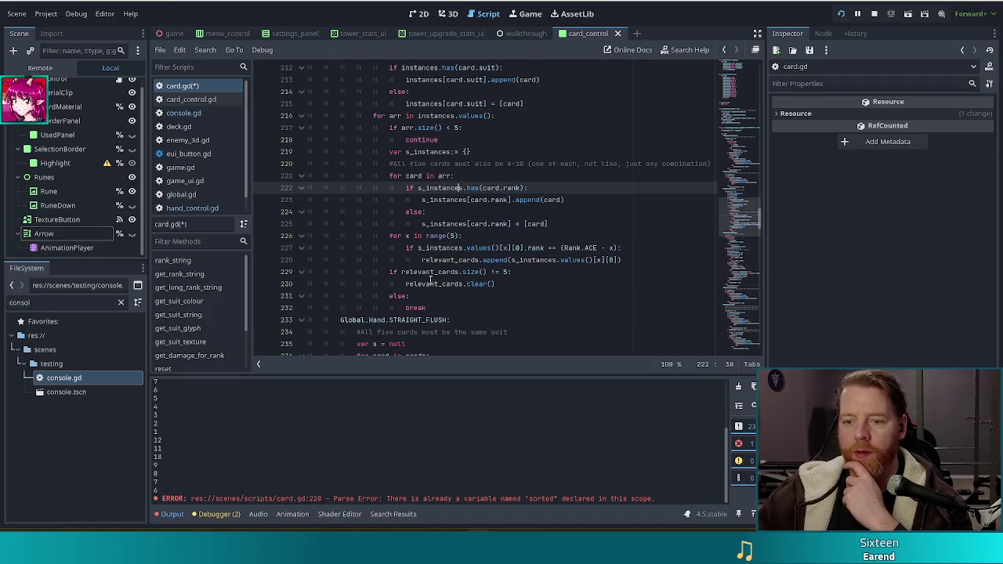
{"action": "left_click_drag", "start_coordinate": [461, 235], "coordinate": [473, 259]}
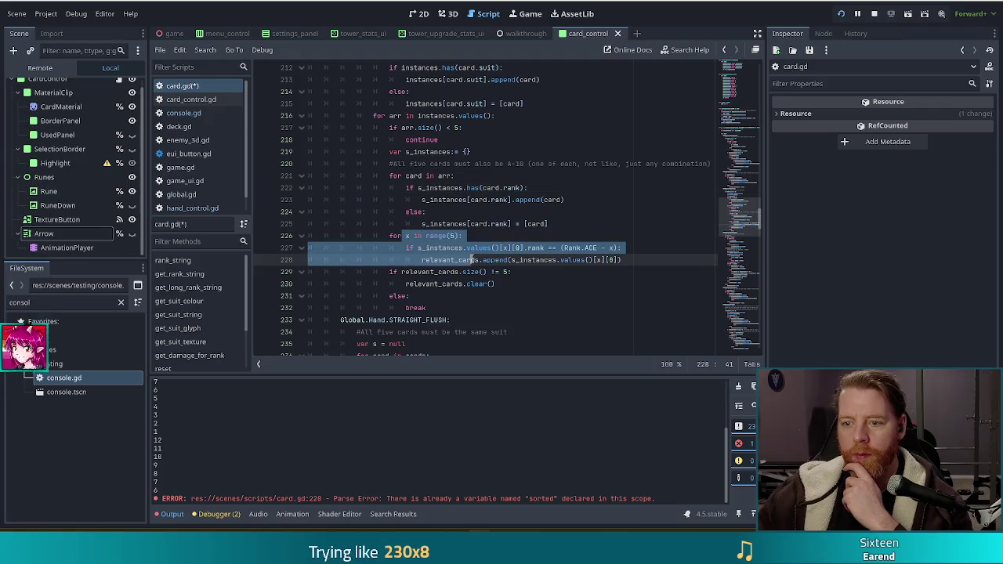
{"action": "left_click", "coordinate": [538, 259]}
{"action": "double_click", "coordinate": [556, 259]}
{"action": "left_click", "coordinate": [619, 259]}
{"action": "scroll", "coordinate": [537, 248], "scroll_direction": "up", "scroll_amount": 2}
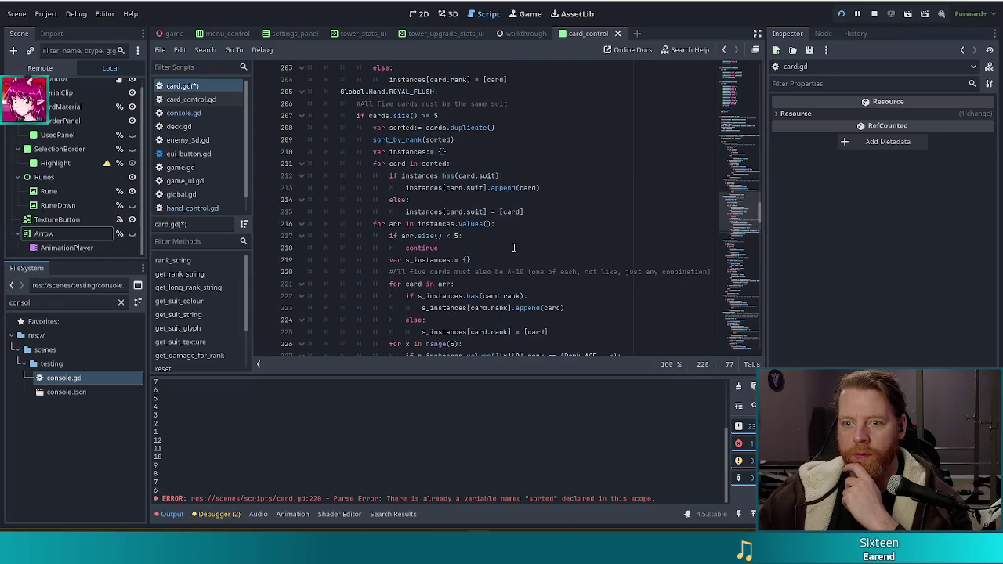
{"action": "scroll", "coordinate": [514, 247], "scroll_direction": "up", "scroll_amount": 1}
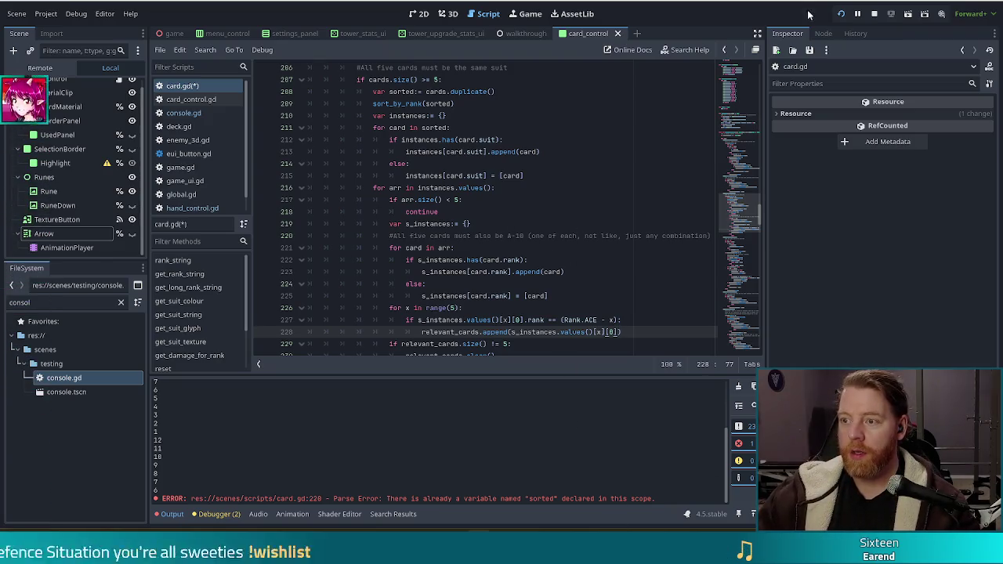
Save card.gd, run the project with F5, and start a New Game.
{"action": "key", "text": "ctrl+s"}
{"action": "key", "text": "F5"}
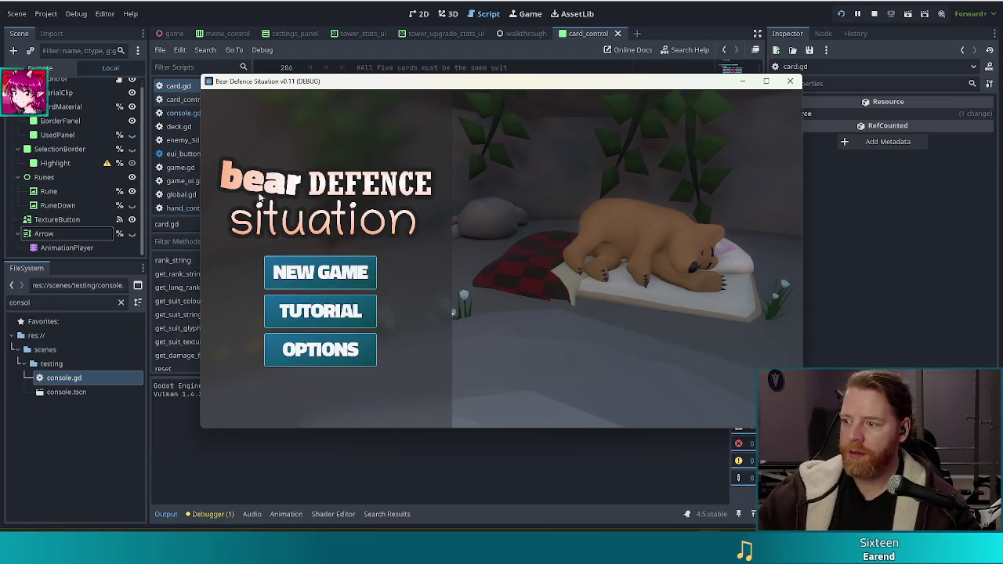
{"action": "left_click", "coordinate": [332, 273]}
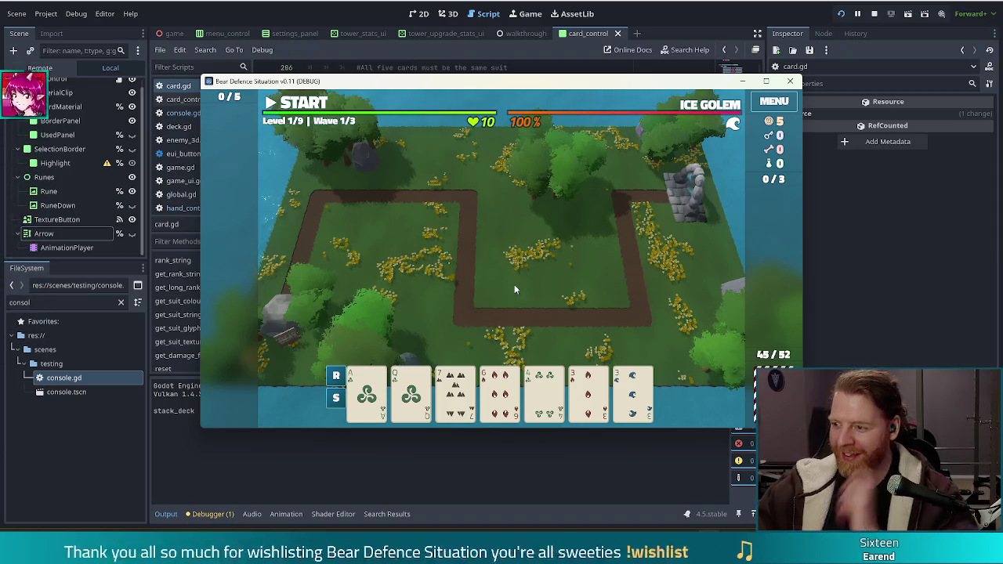
Discard a pair of 3s, then a pair of 2s.
{"action": "left_click", "coordinate": [523, 397]}
{"action": "left_click", "coordinate": [455, 392]}
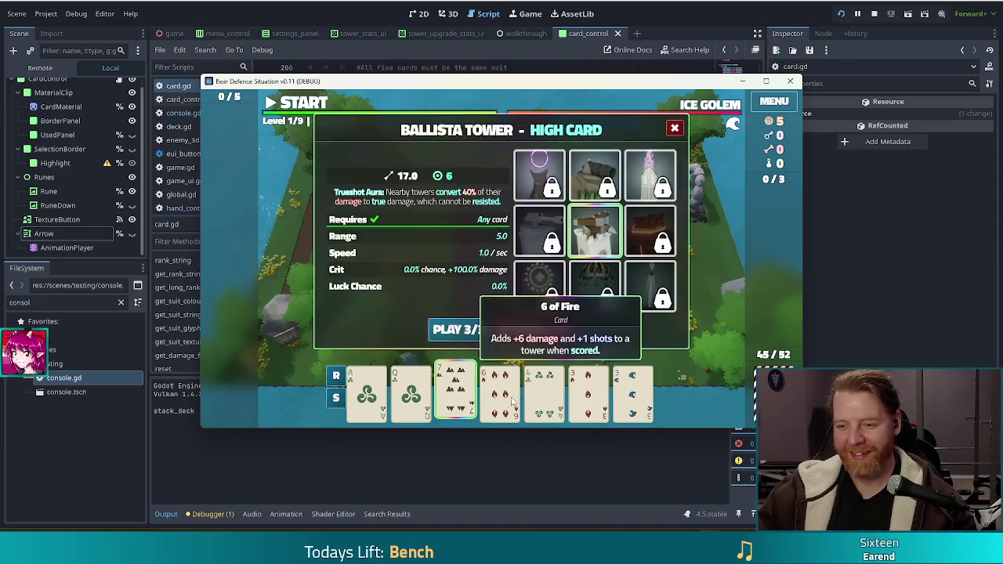
{"action": "left_click", "coordinate": [587, 392]}
{"action": "left_click", "coordinate": [632, 391]}
{"action": "left_click", "coordinate": [547, 330]}
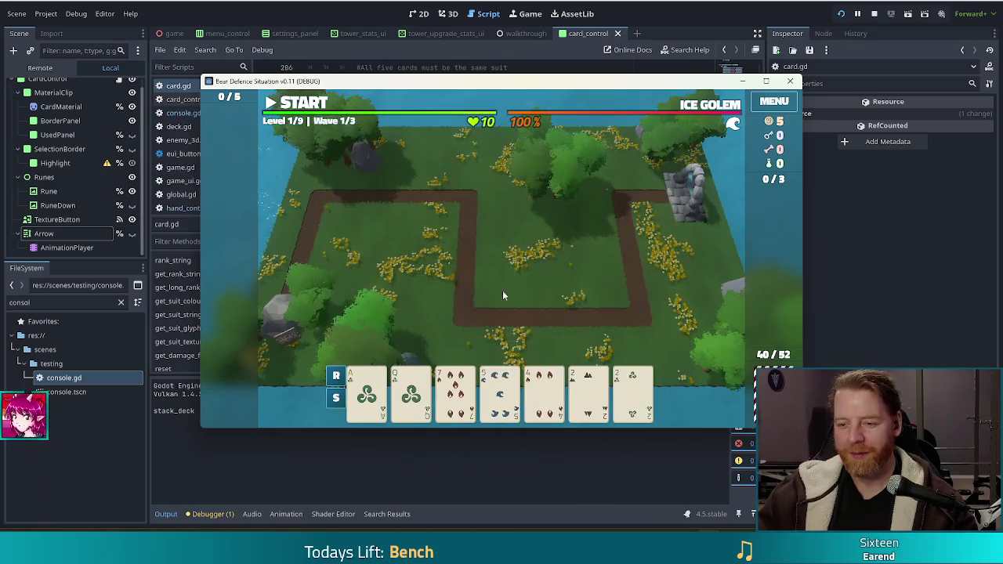
{"action": "left_click", "coordinate": [455, 392]}
{"action": "left_click", "coordinate": [588, 392]}
{"action": "left_click", "coordinate": [632, 391]}
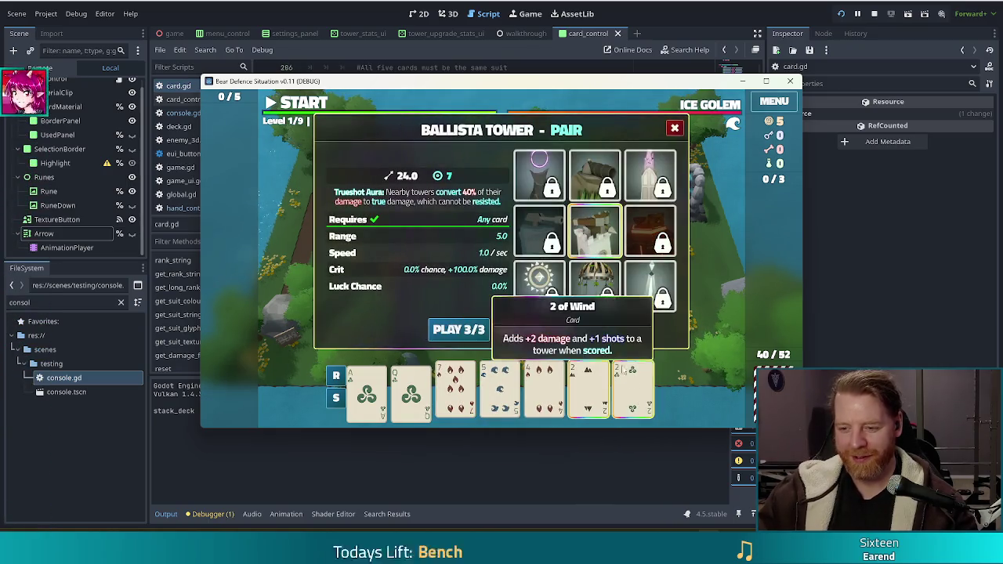
{"action": "left_click", "coordinate": [455, 392]}
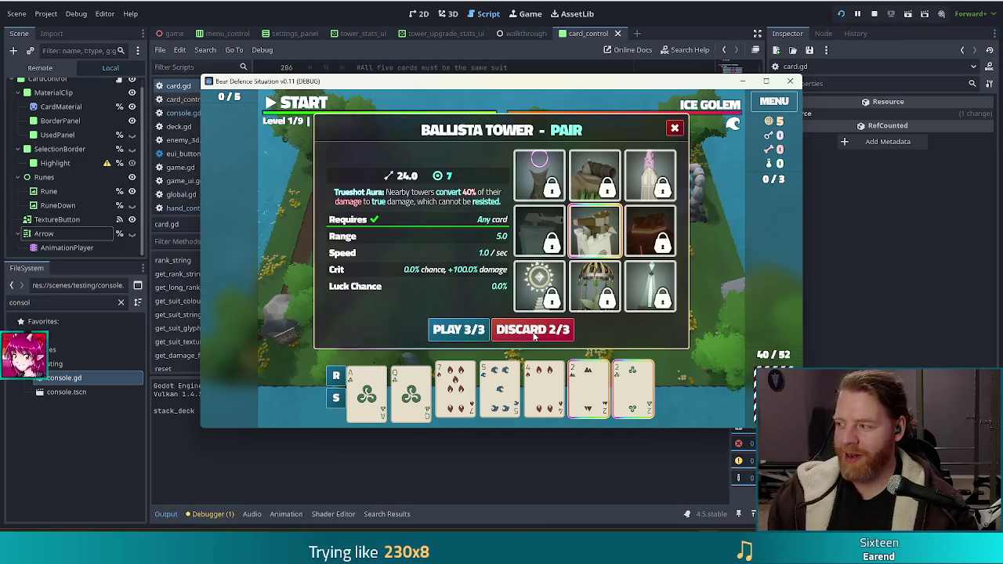
{"action": "left_click", "coordinate": [532, 337]}
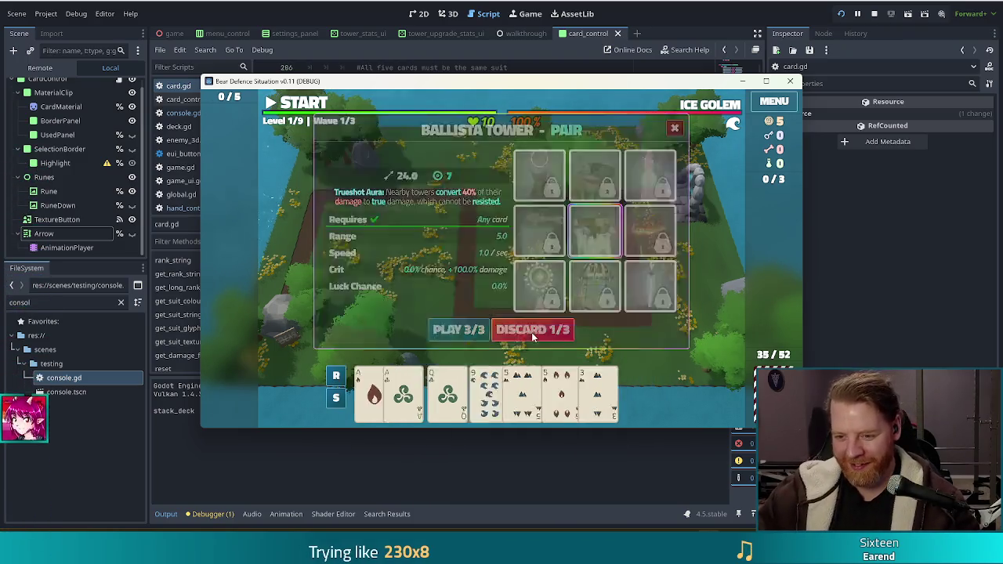
Discard a pair of 5s, then select the King of Water card.
{"action": "left_click", "coordinate": [363, 394]}
{"action": "left_click", "coordinate": [363, 394]}
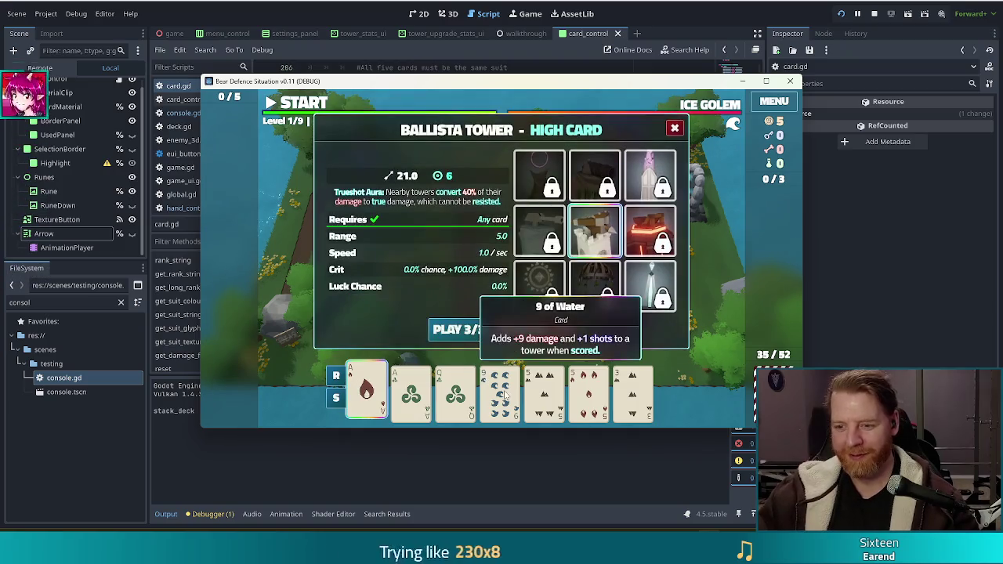
{"action": "left_click", "coordinate": [544, 392]}
{"action": "left_click", "coordinate": [588, 392]}
{"action": "left_click", "coordinate": [548, 332]}
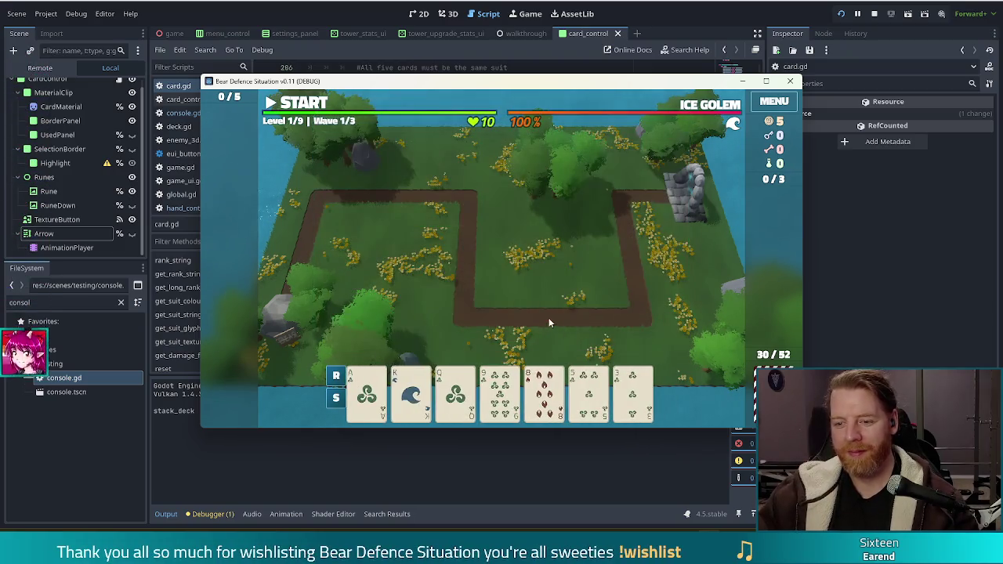
{"action": "left_click", "coordinate": [410, 392]}
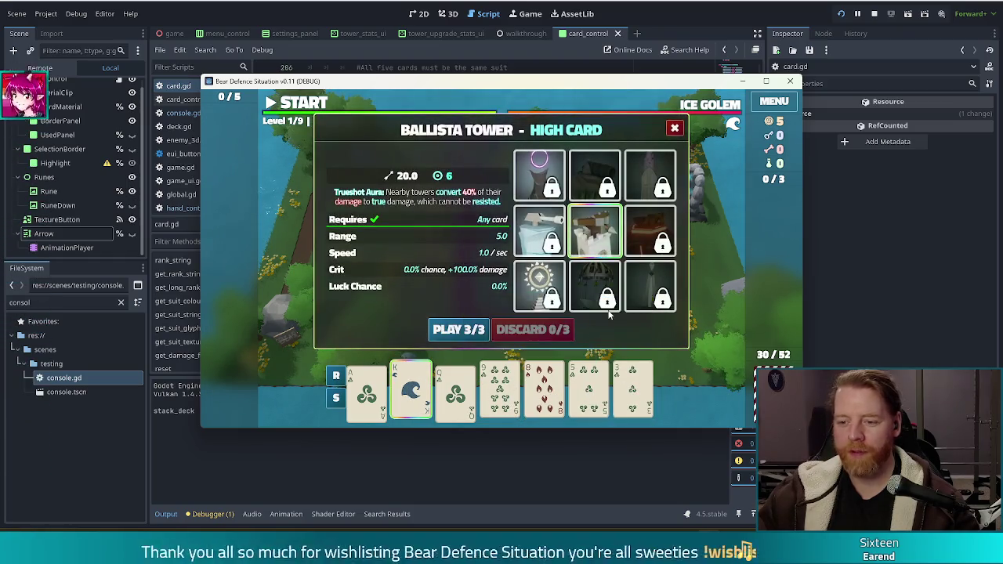
Run 'discard' in the game console, then discard the pair of Jacks (Earth and Fire).
{"action": "key", "text": "grave"}
{"action": "type", "text": "discard"}
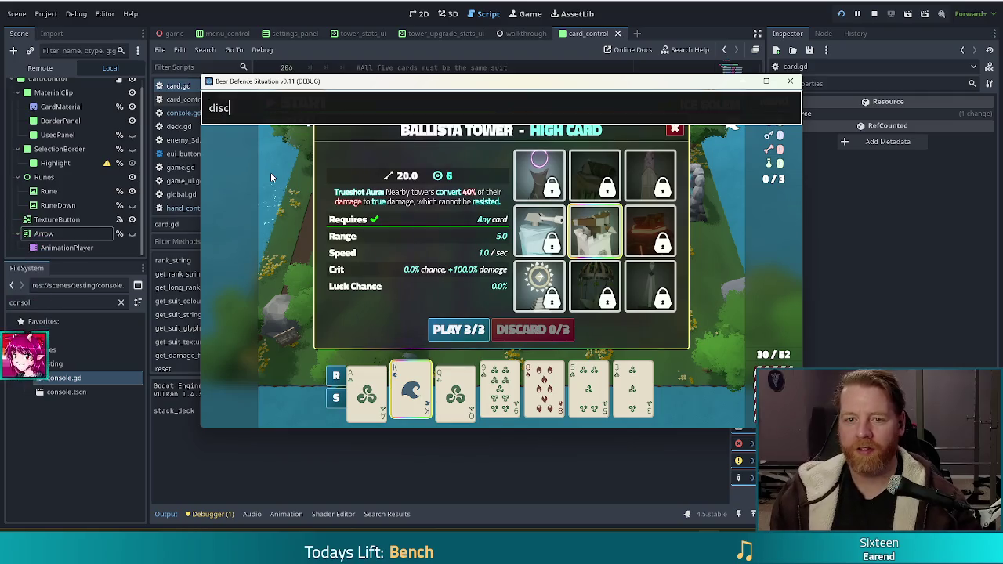
{"action": "key", "text": "Return"}
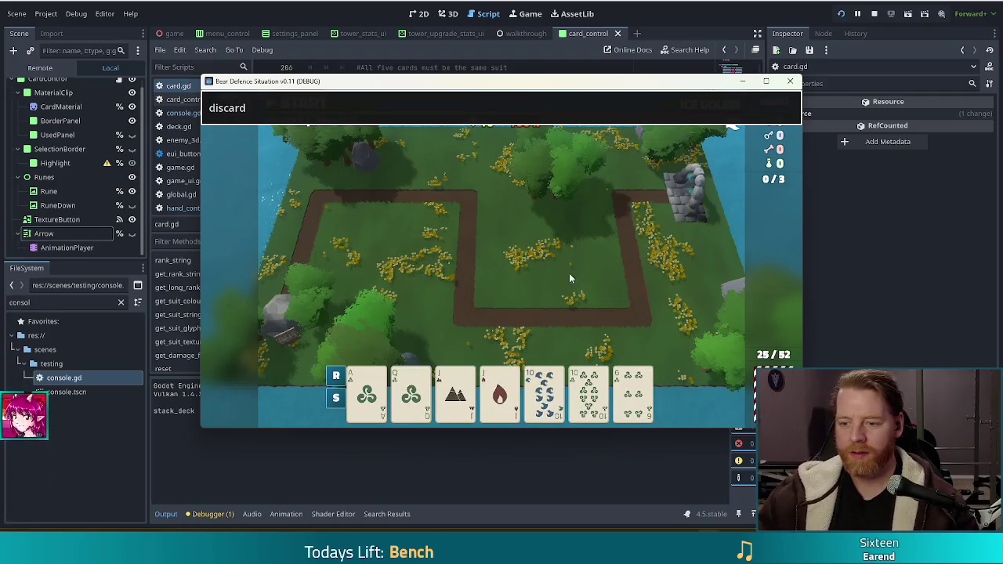
{"action": "left_click", "coordinate": [455, 391]}
{"action": "left_click", "coordinate": [499, 392]}
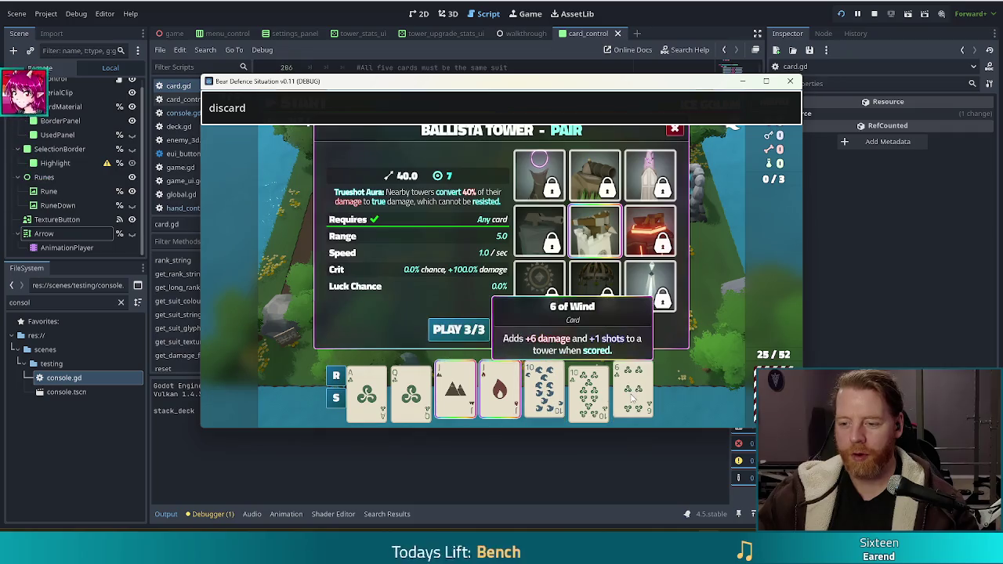
{"action": "key", "text": "Return"}
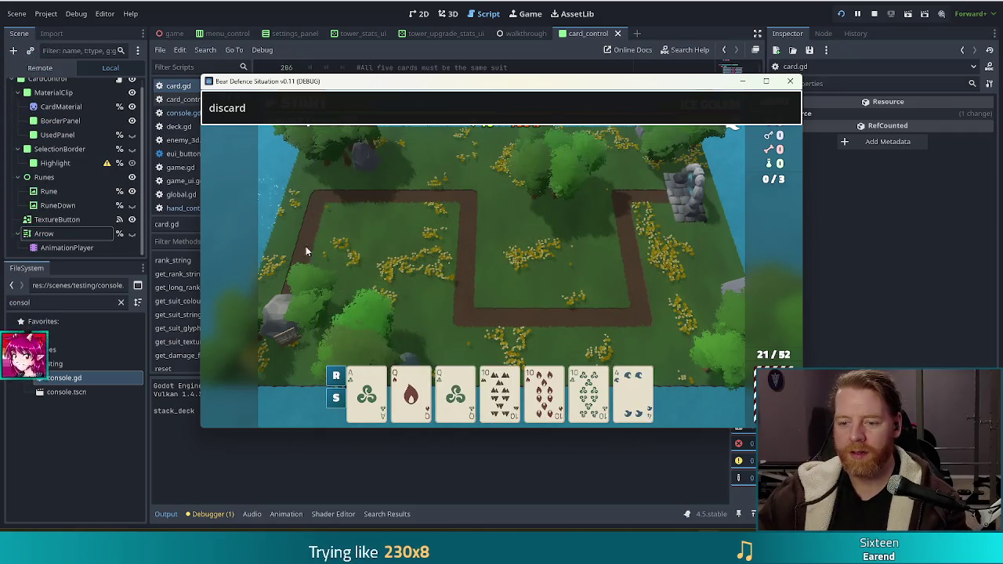
Sort the hand by suit, then discard the pair of 10s and the Ace of Water.
{"action": "left_click", "coordinate": [337, 397]}
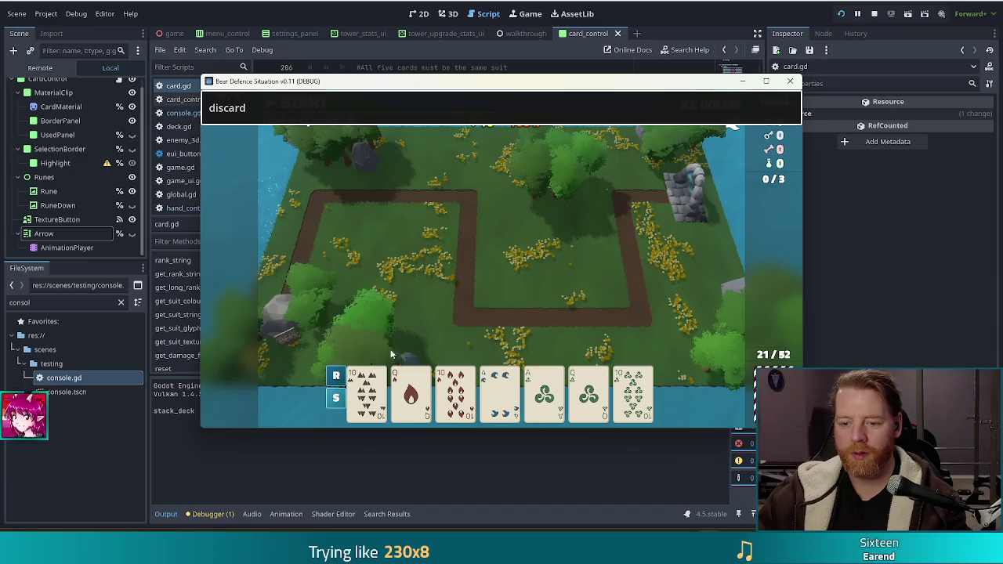
{"action": "left_click", "coordinate": [369, 392]}
{"action": "left_click", "coordinate": [455, 392]}
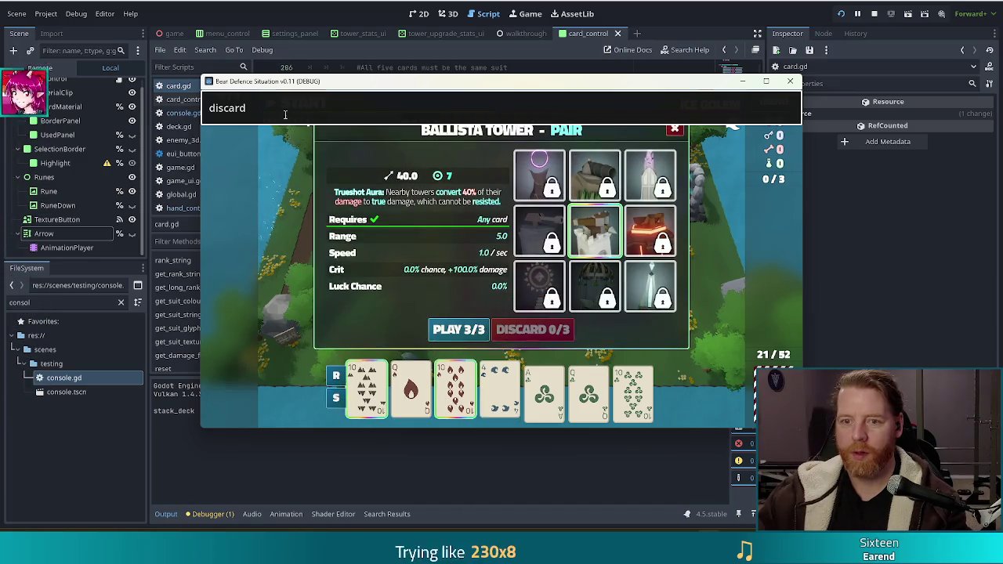
{"action": "key", "text": "Return"}
{"action": "left_click", "coordinate": [411, 389]}
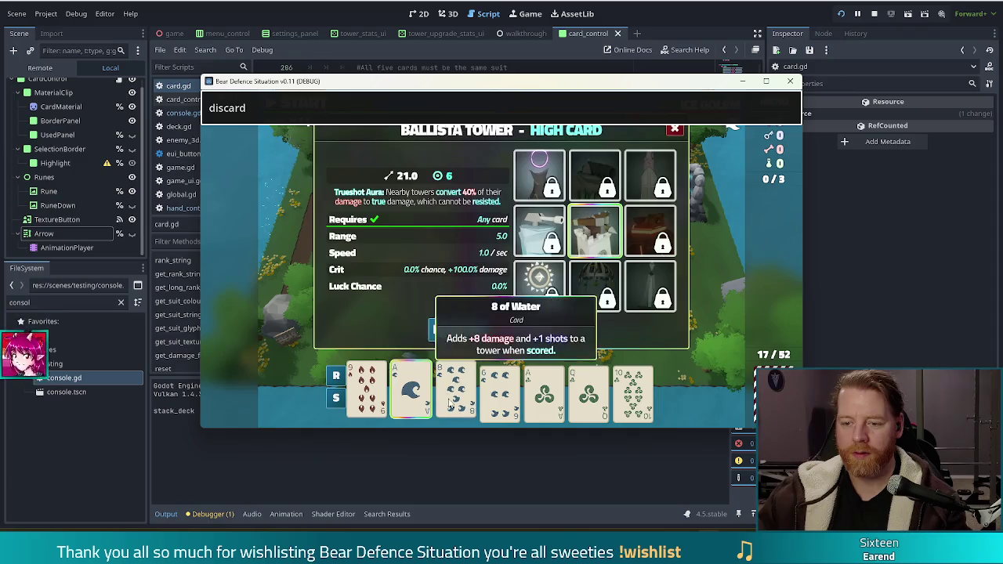
{"action": "key", "text": "Return"}
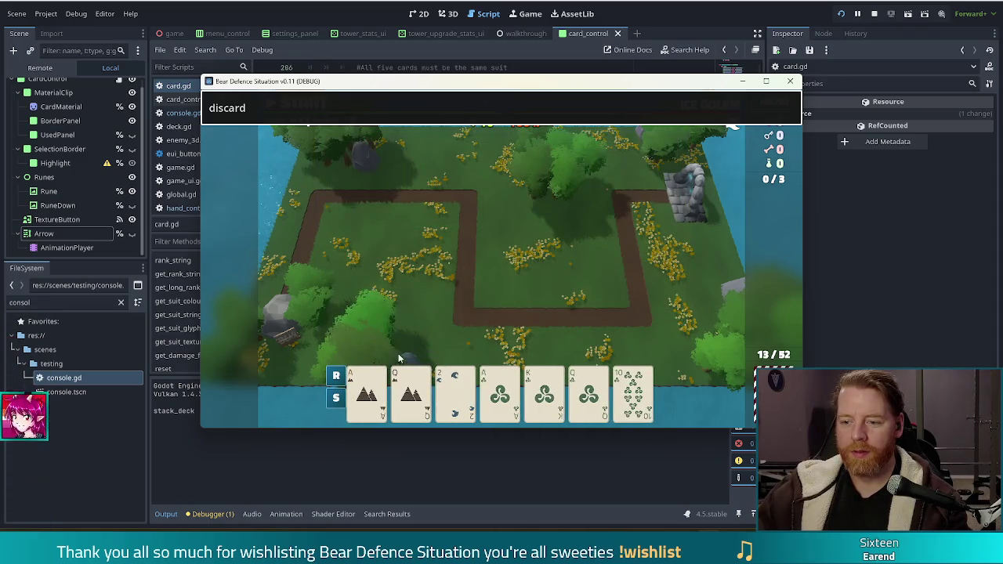
Discard the Ace of Earth, another card and a King, drawing the deck down to 1/52.
{"action": "left_click", "coordinate": [368, 389]}
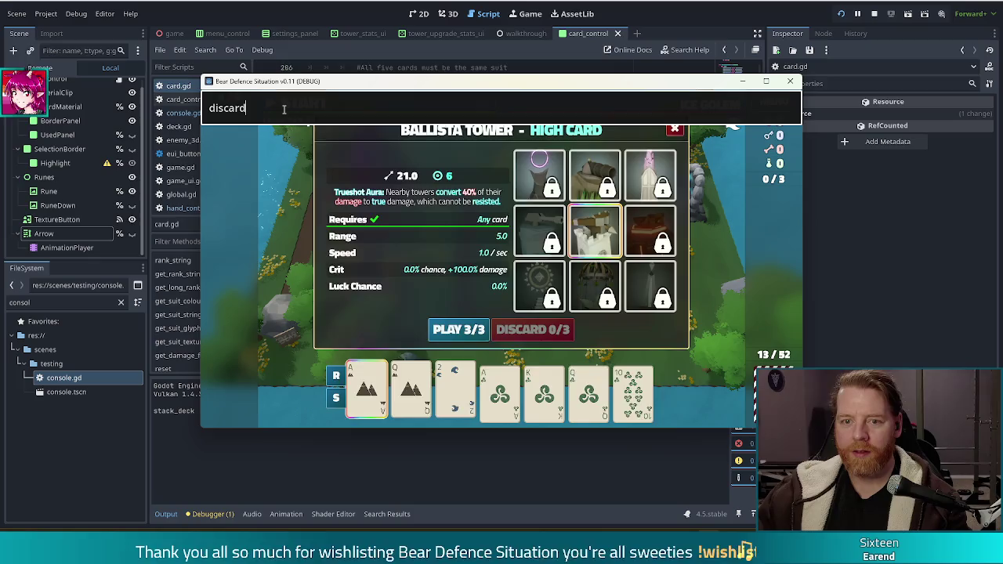
{"action": "key", "text": "Return"}
{"action": "left_click", "coordinate": [411, 385]}
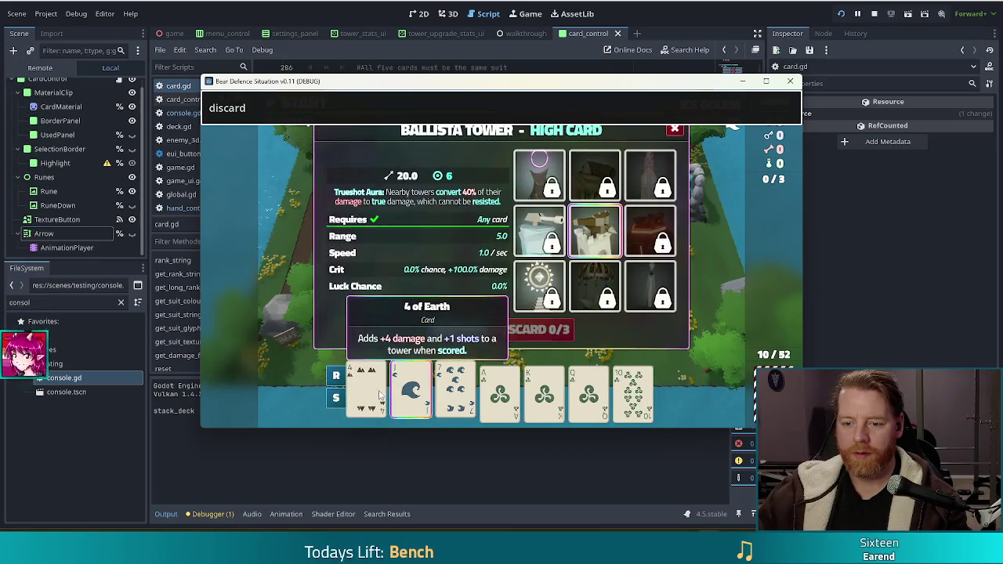
{"action": "key", "text": "Return"}
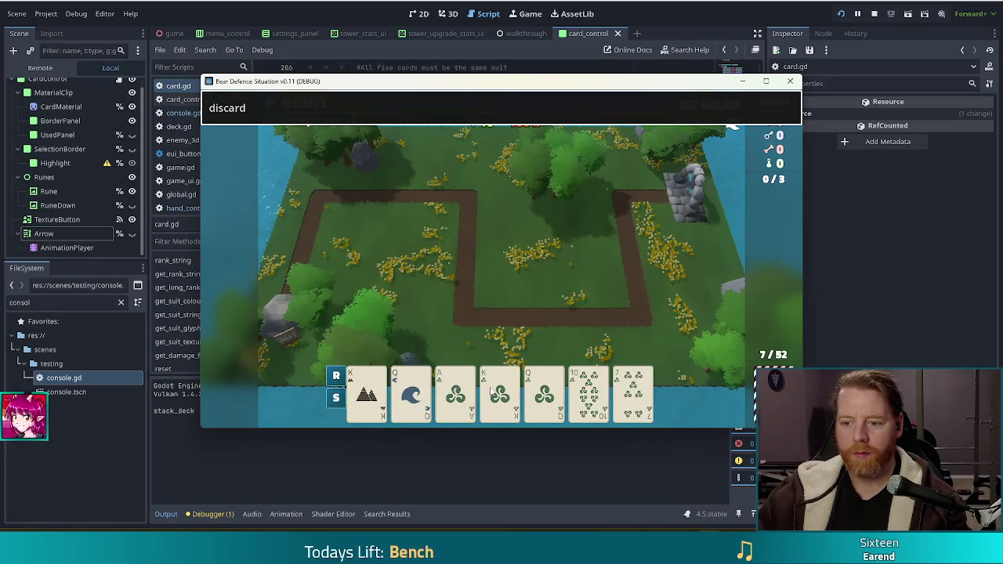
{"action": "left_click", "coordinate": [633, 392]}
{"action": "left_click", "coordinate": [366, 389]}
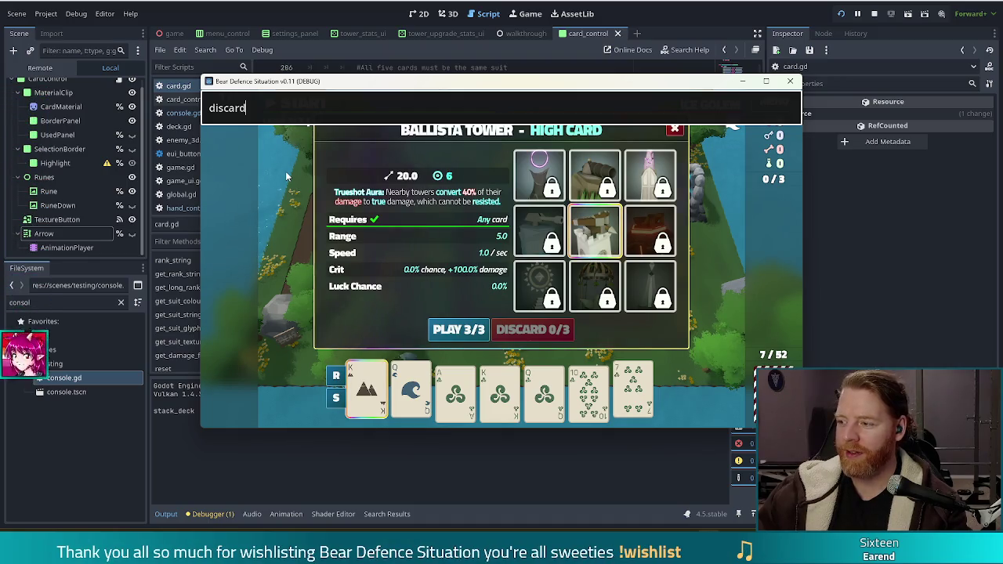
{"action": "key", "text": "Return"}
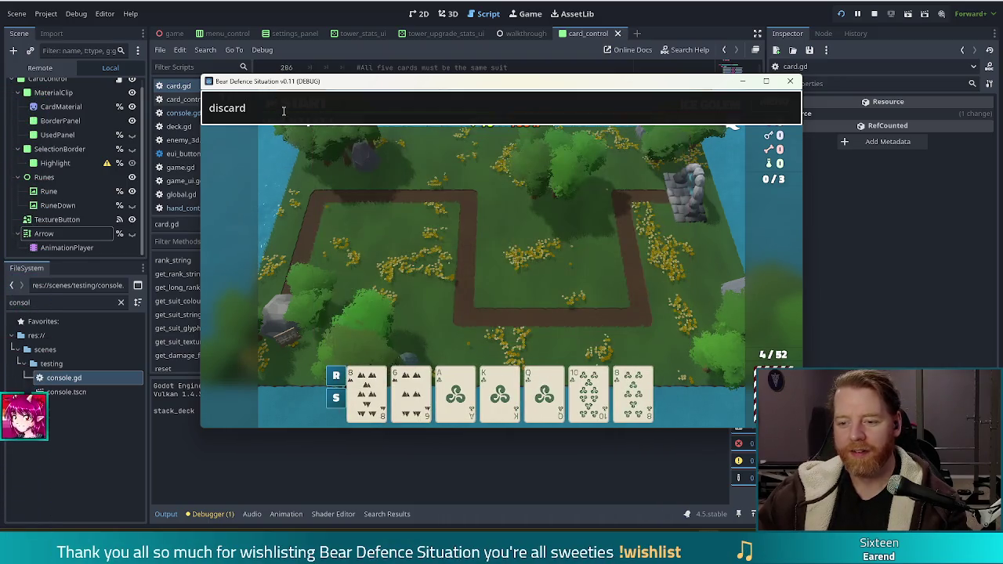
{"action": "key", "text": "Return"}
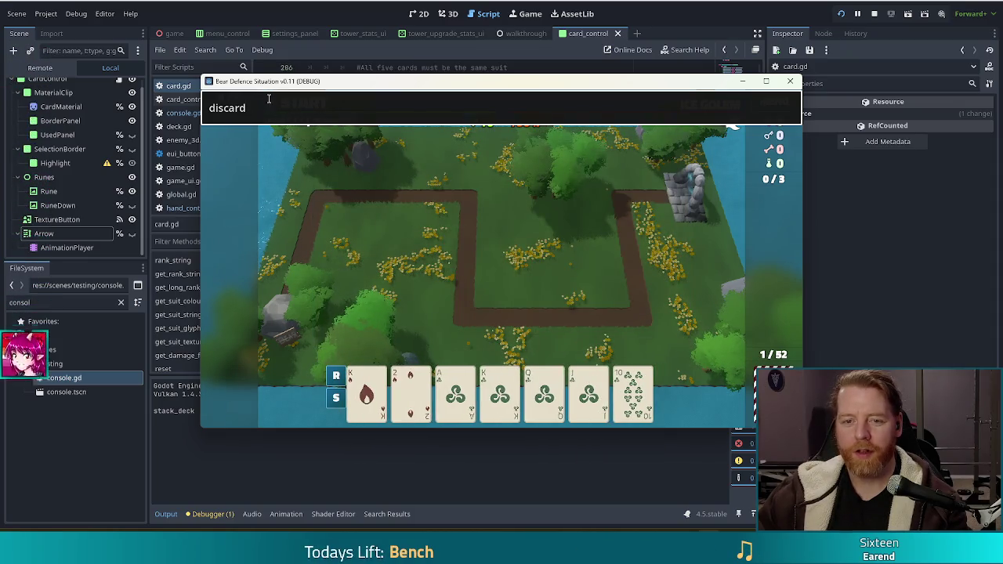
{"action": "key", "text": "BackSpace"}
{"action": "key", "text": "BackSpace"}
{"action": "key", "text": "BackSpace"}
Run 'highlight' in the console to mark scoring cards, then return to card.gd's ROYAL_FLUSH check.
{"action": "type", "text": "highlight"}
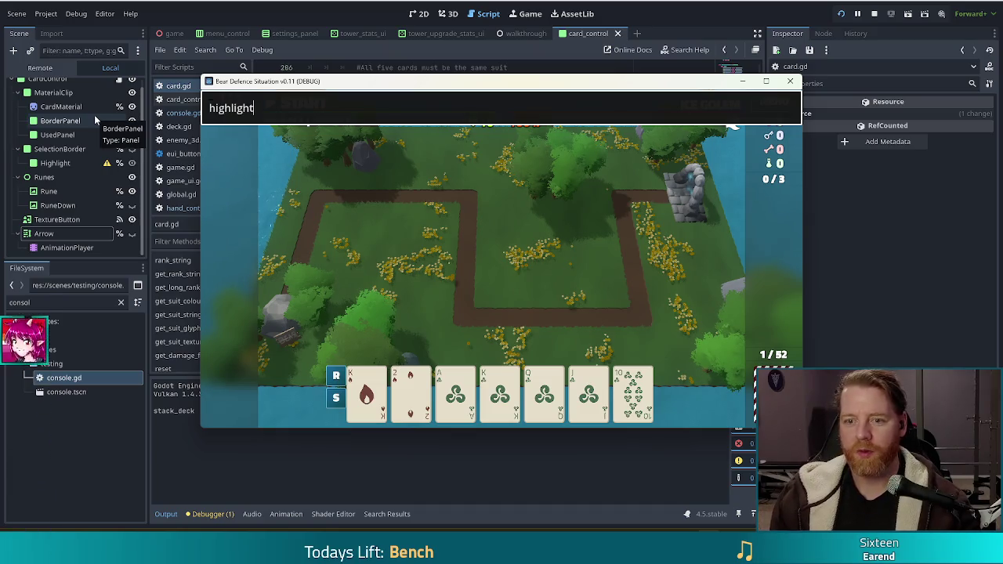
{"action": "key", "text": "Return"}
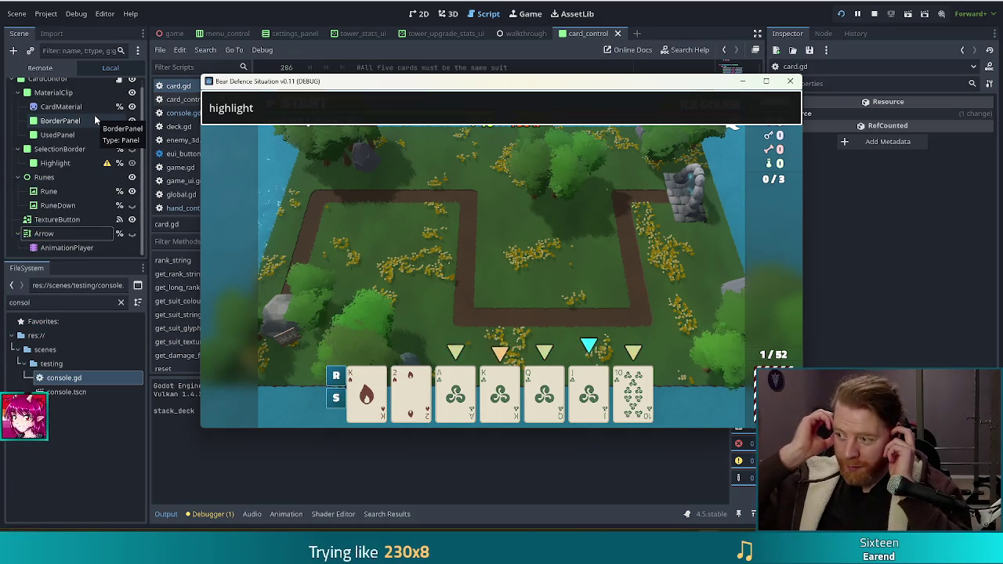
{"action": "key", "text": "alt+Tab"}
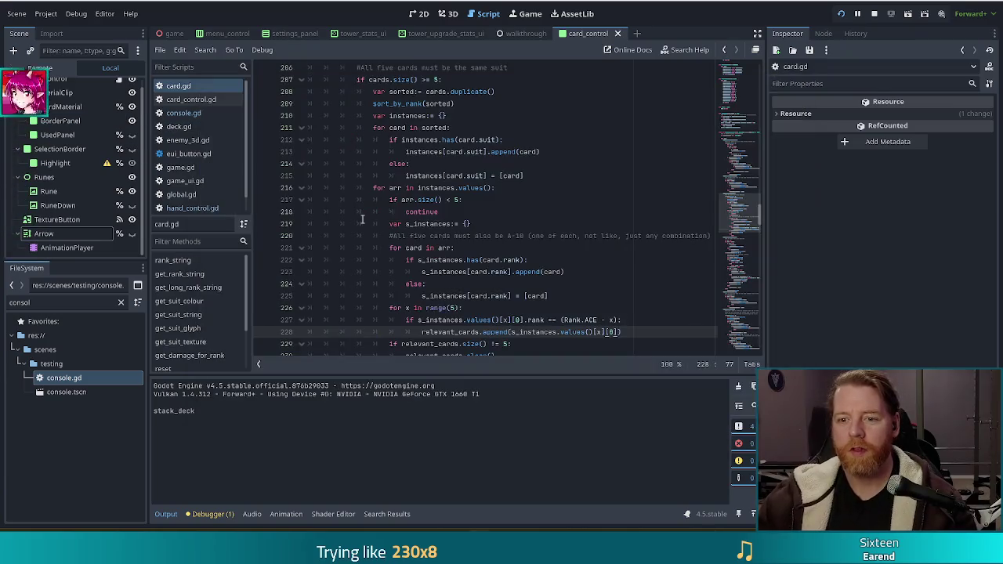
{"action": "scroll", "coordinate": [505, 239], "scroll_direction": "up", "scroll_amount": 2}
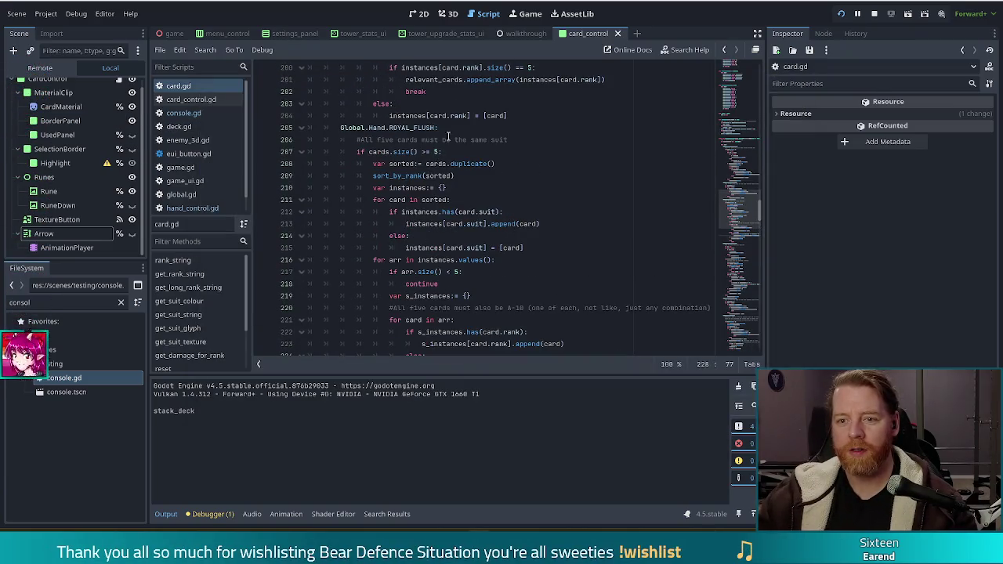
Insert print("yes it's a royal flush") above the break on line 232 and relaunch with F5.
{"action": "scroll", "coordinate": [475, 170], "scroll_direction": "down", "scroll_amount": 7}
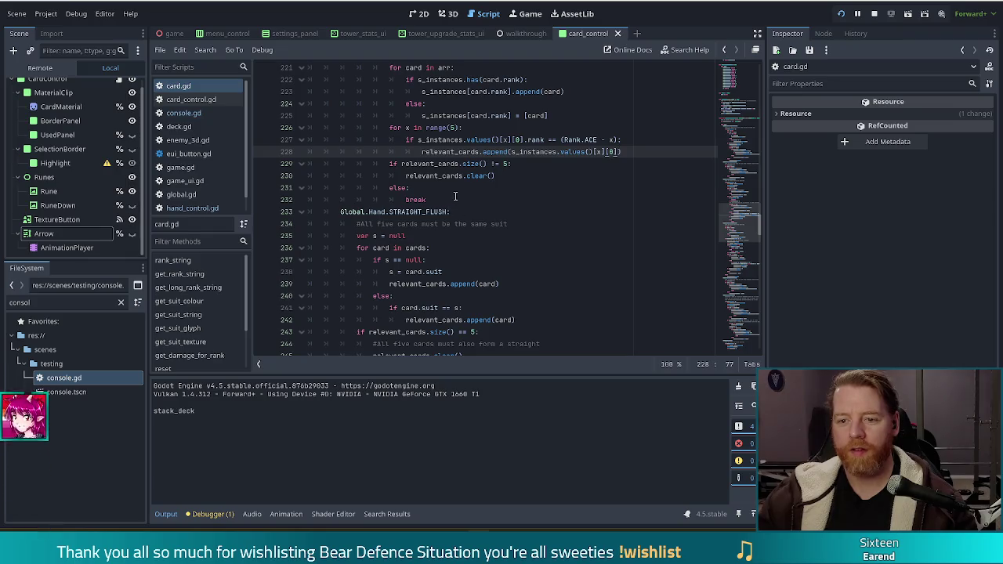
{"action": "left_click", "coordinate": [516, 176]}
{"action": "left_click", "coordinate": [443, 201]}
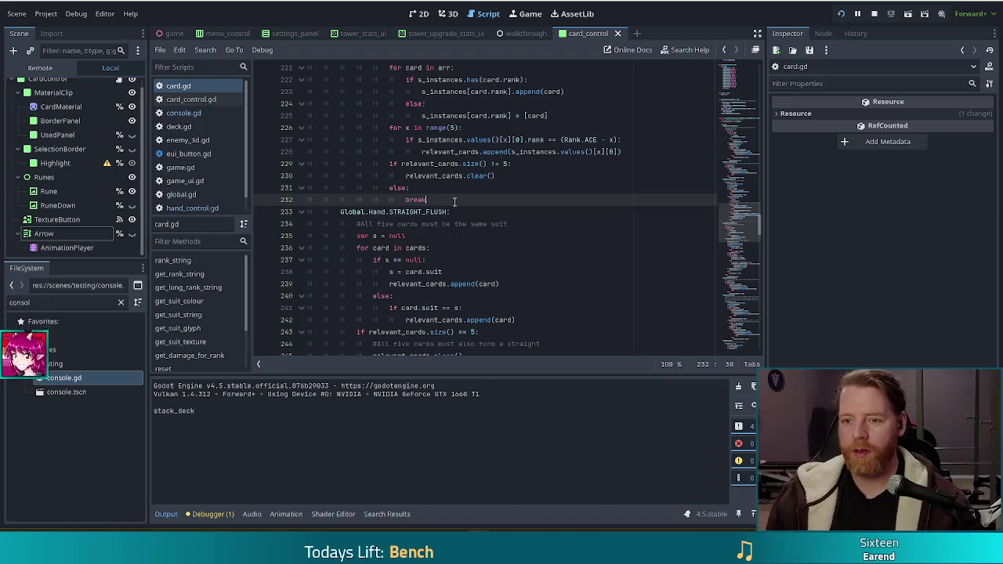
{"action": "key", "text": "ctrl+shift+Return"}
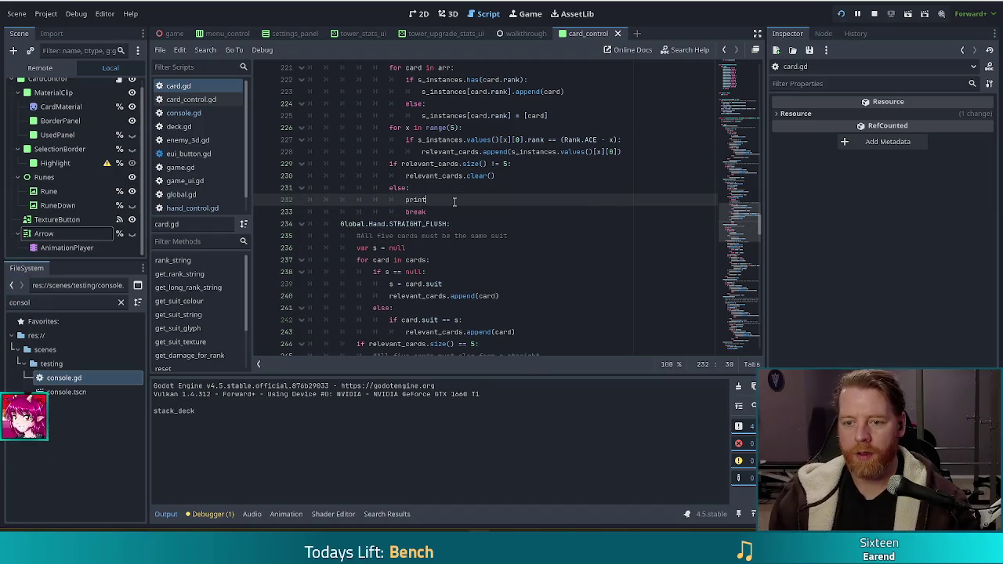
{"action": "type", "text": "(\"yes"}
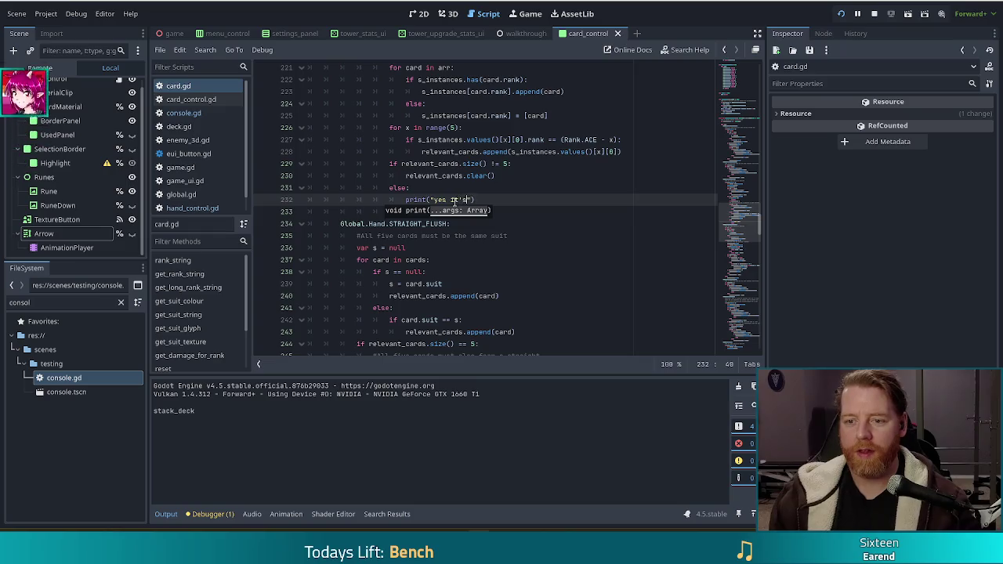
{"action": "type", "text": " it's a royal flush"}
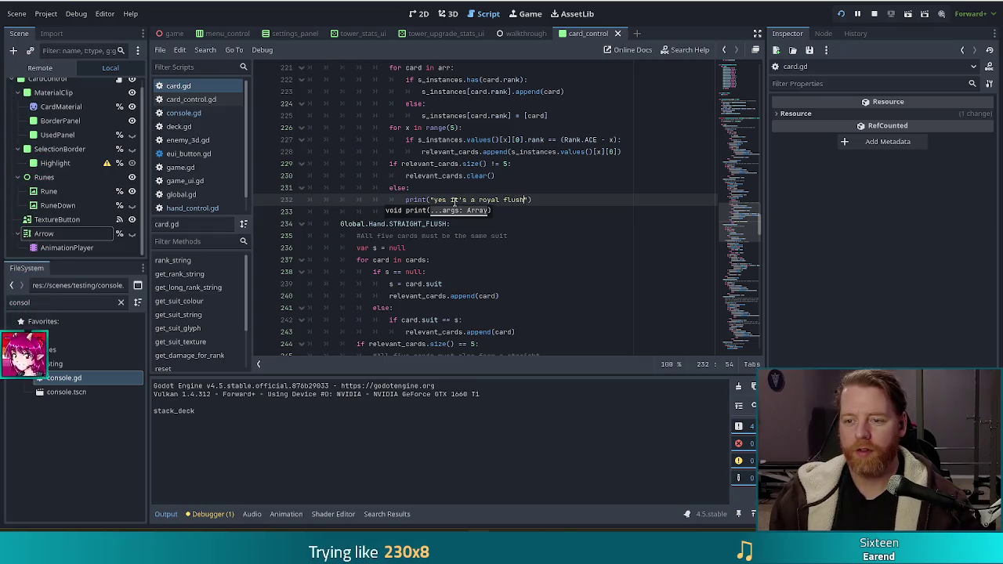
{"action": "key", "text": "F5"}
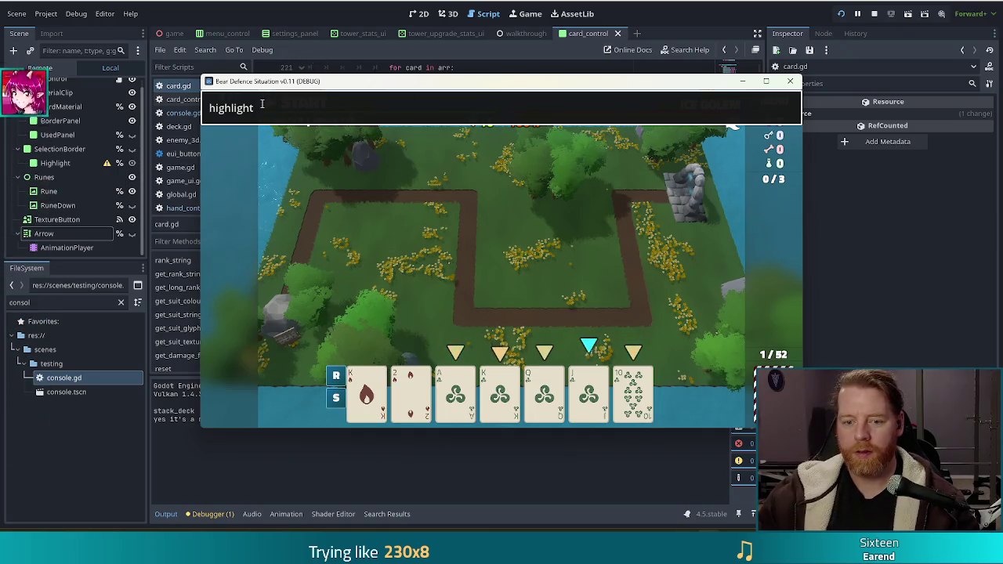
{"action": "left_click_drag", "start_coordinate": [373, 87], "coordinate": [363, 44]}
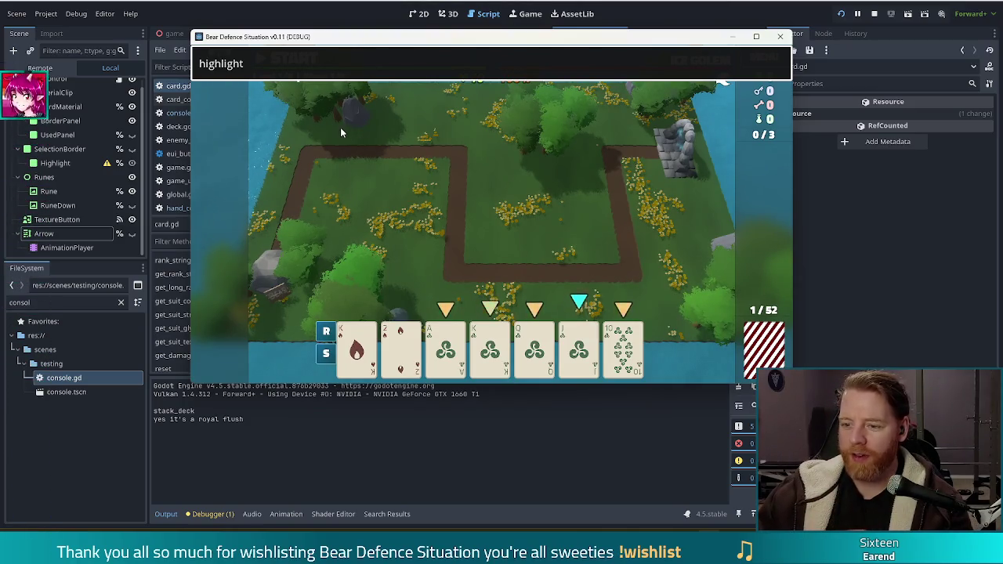
{"action": "mouse_move", "coordinate": [436, 345]}
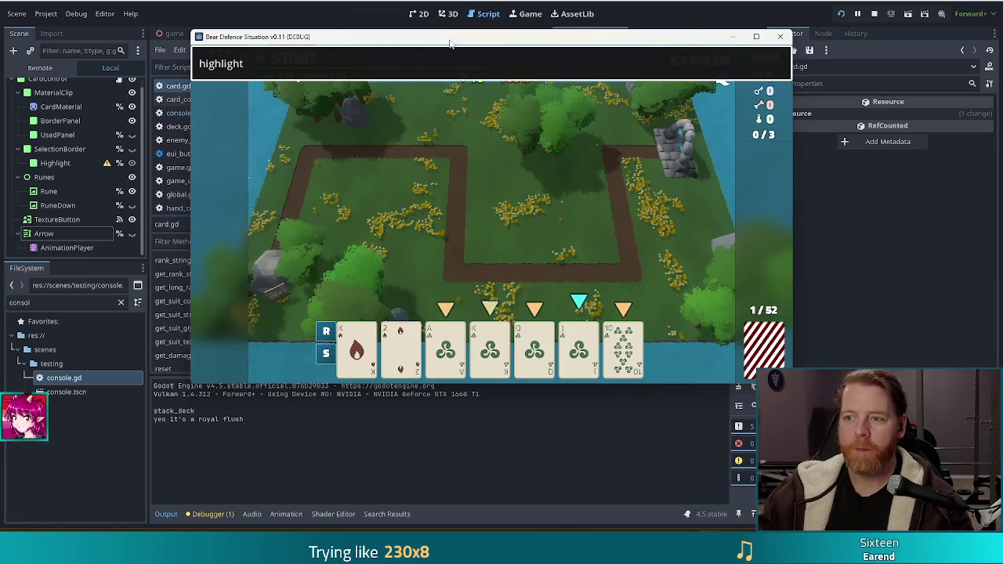
{"action": "mouse_move", "coordinate": [477, 42]}
{"action": "left_mouse_down"}
{"action": "mouse_move", "coordinate": [453, 41]}
{"action": "mouse_move", "coordinate": [436, 63]}
{"action": "mouse_move", "coordinate": [449, 74]}
{"action": "left_mouse_up"}
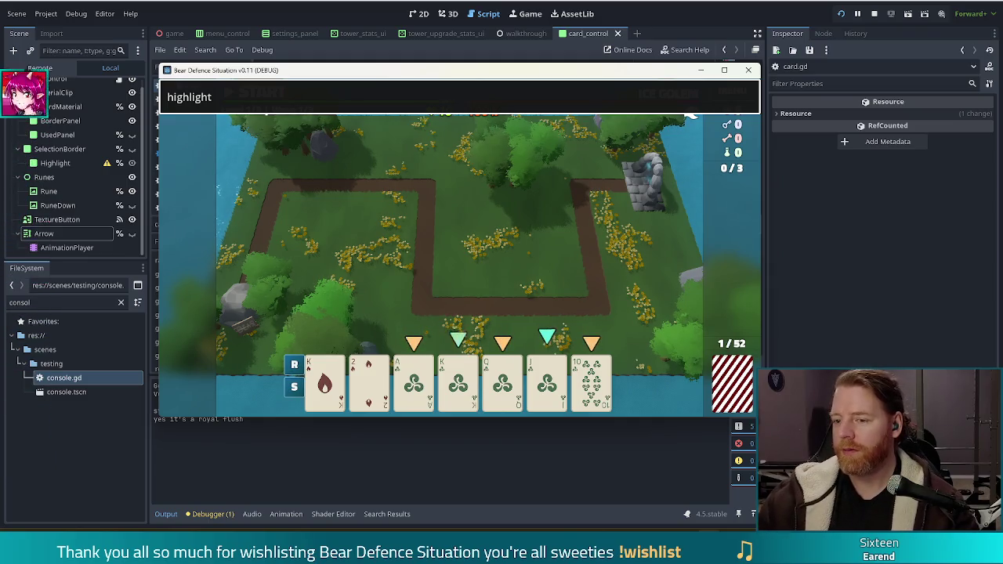
{"action": "mouse_move", "coordinate": [548, 74]}
{"action": "left_mouse_down"}
{"action": "mouse_move", "coordinate": [530, 75]}
{"action": "mouse_move", "coordinate": [549, 74]}
{"action": "left_mouse_up"}
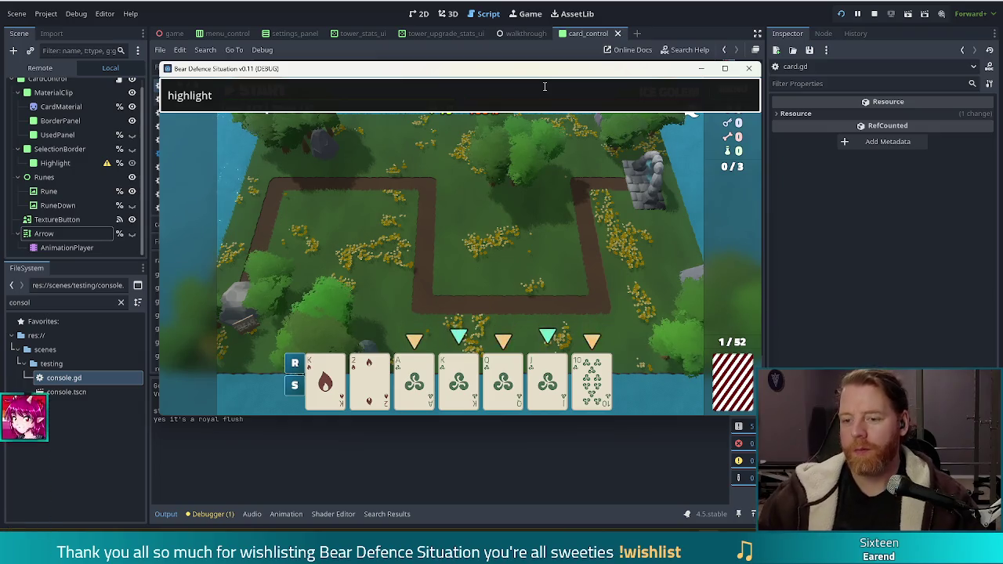
{"action": "left_click_drag", "start_coordinate": [223, 100], "coordinate": [154, 93]}
{"action": "type", "text": "discard"}
{"action": "key", "text": "Return"}
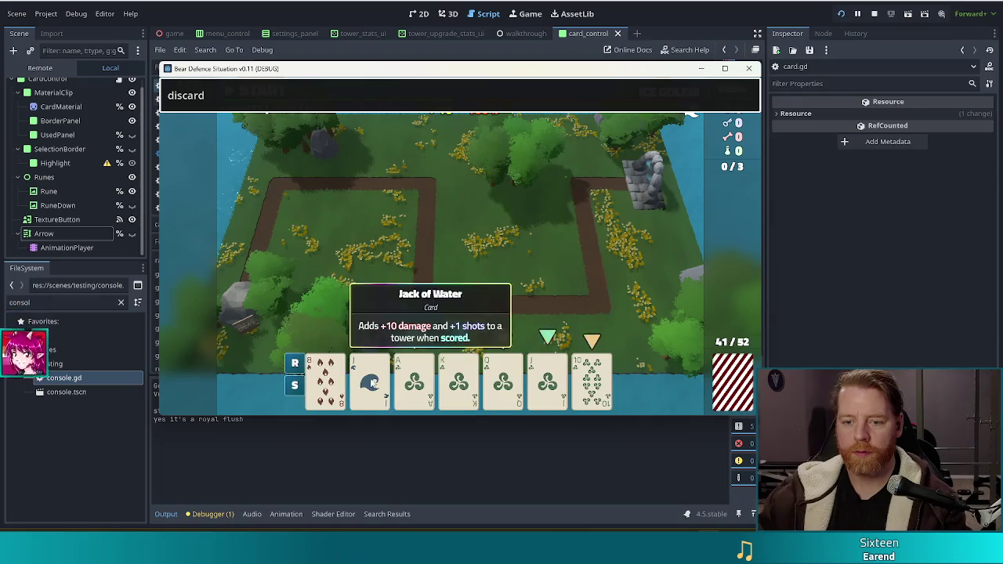
Rerun the discard command several times to draw new cards from the deck.
{"action": "key", "text": "Return"}
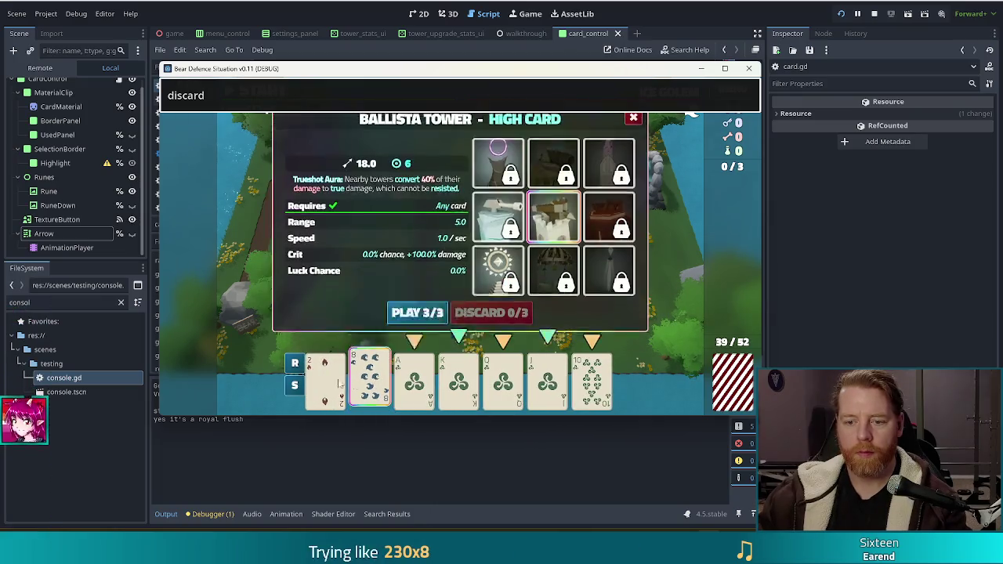
{"action": "key", "text": "Return"}
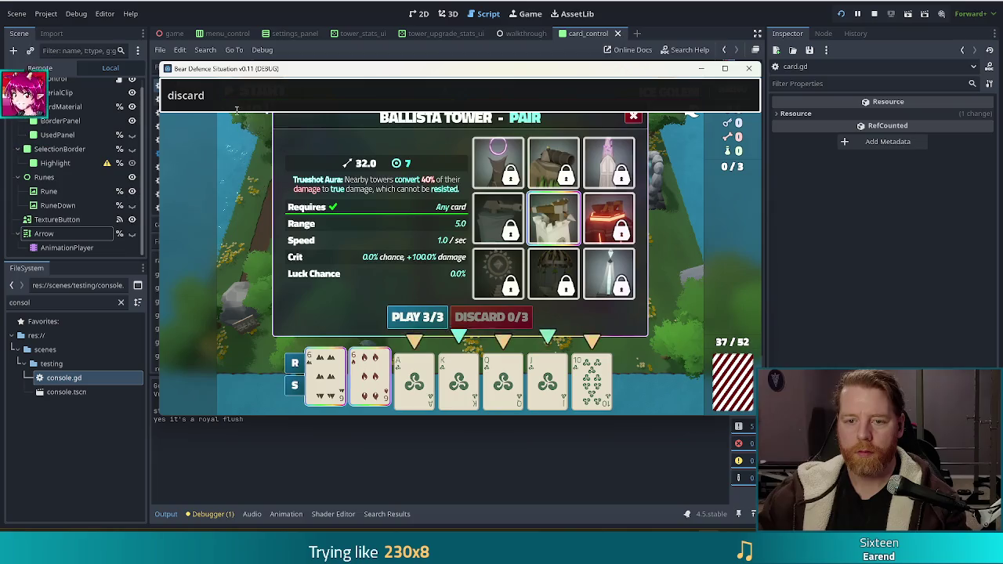
{"action": "key", "text": "Return"}
{"action": "left_click", "coordinate": [249, 97]}
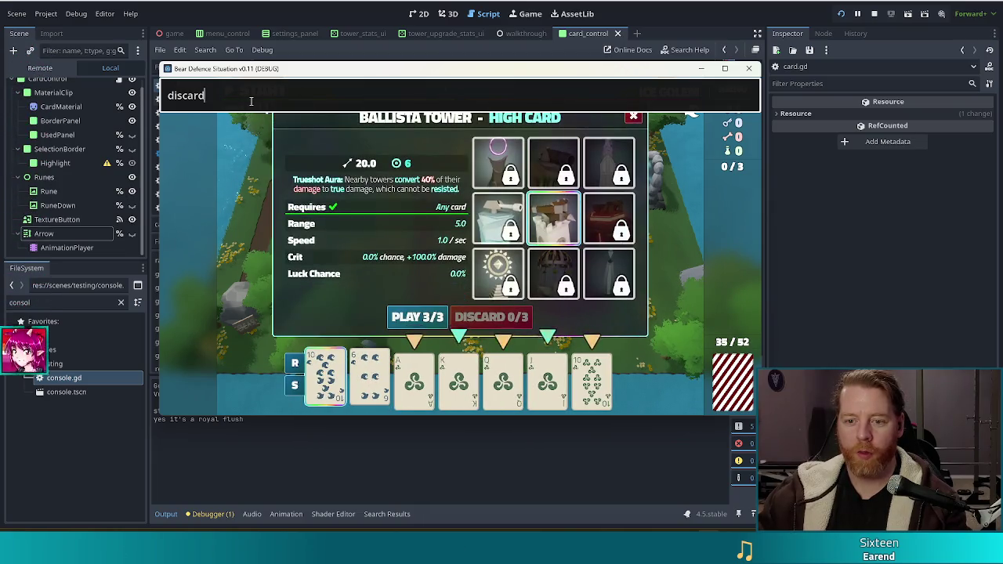
{"action": "key", "text": "Return"}
Run 'highlight' in the console again, then bring the card.gd editor forward.
{"action": "key", "text": "ctrl+a"}
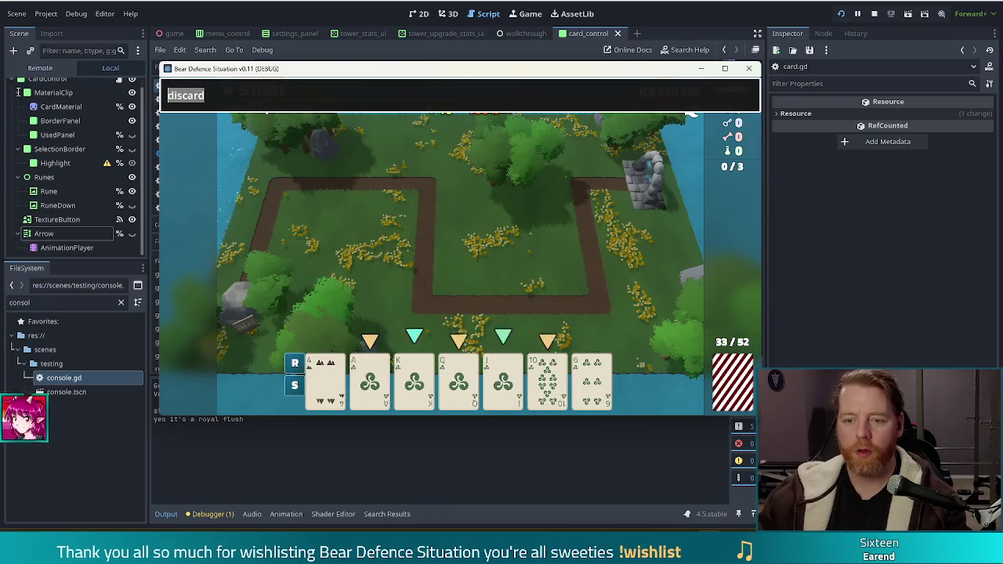
{"action": "type", "text": "highlight"}
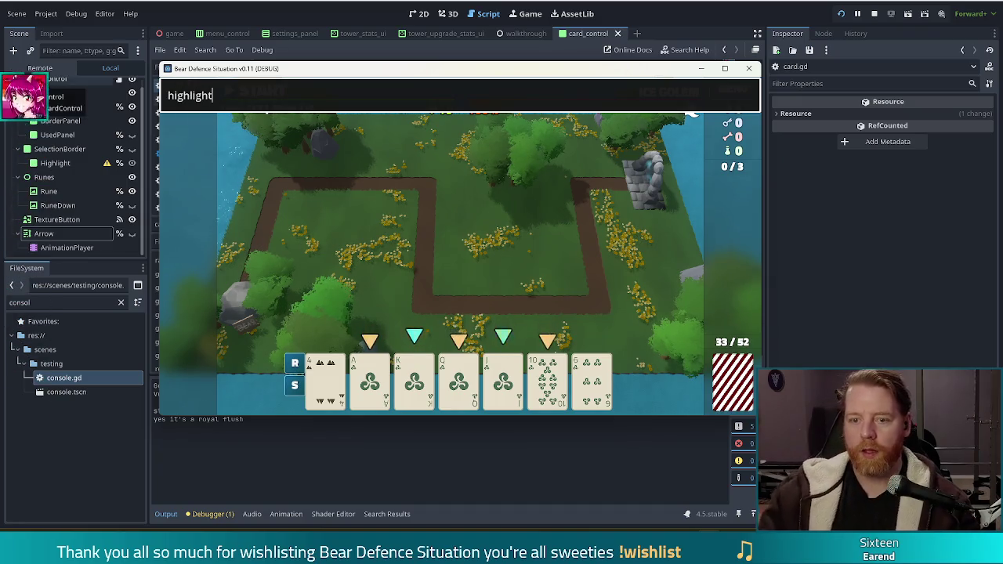
{"action": "key", "text": "Return"}
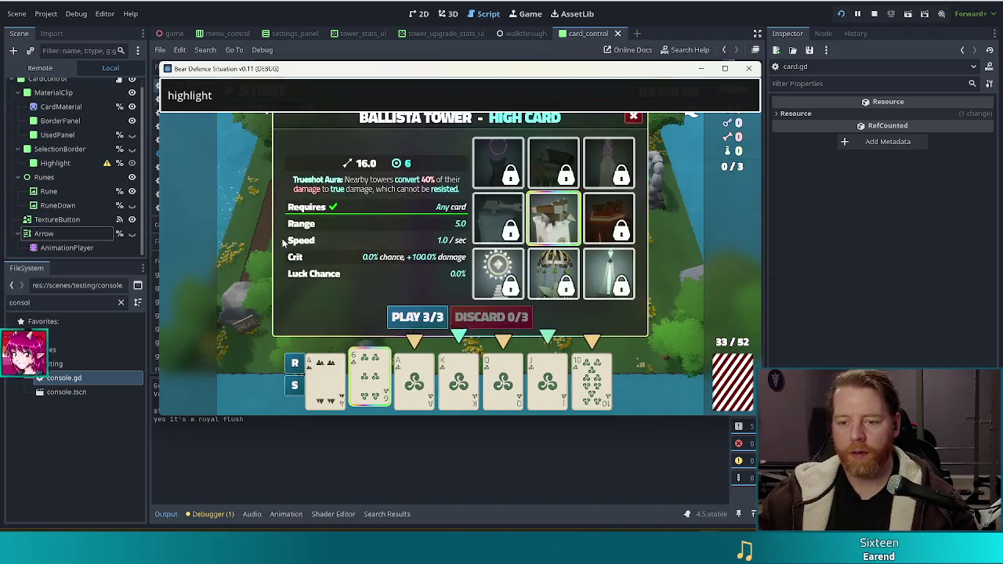
{"action": "left_click", "coordinate": [375, 377]}
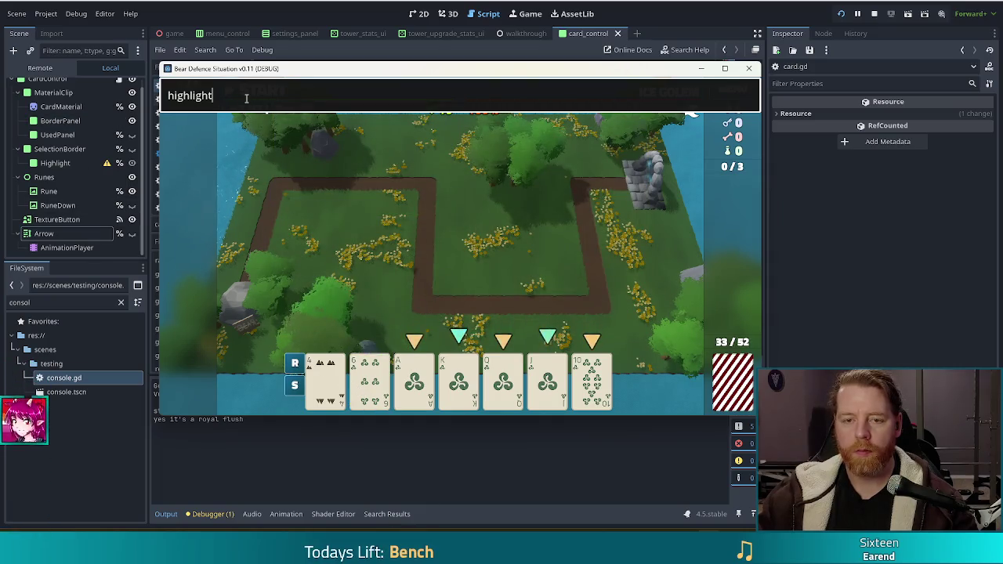
{"action": "key", "text": "Return"}
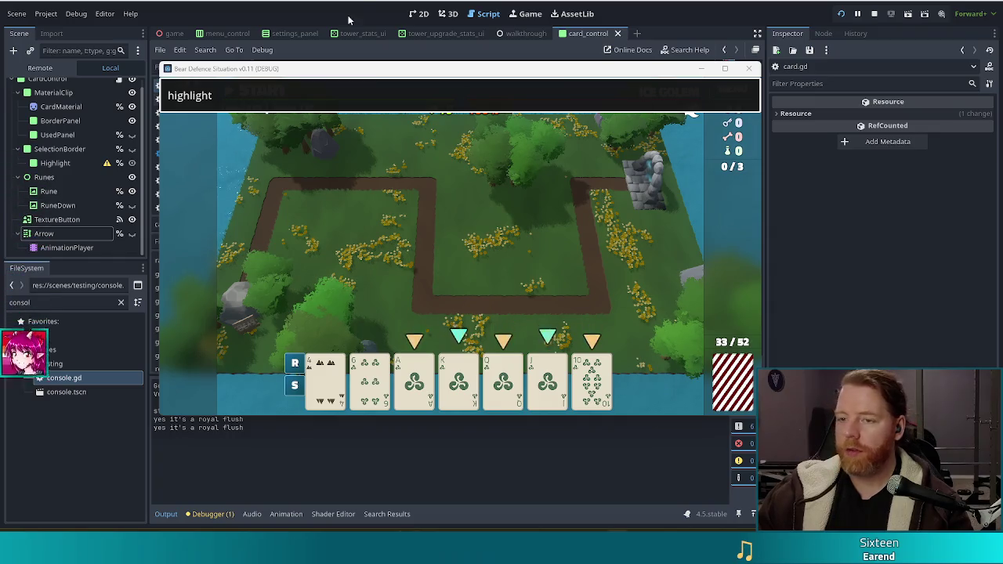
{"action": "left_click", "coordinate": [313, 59]}
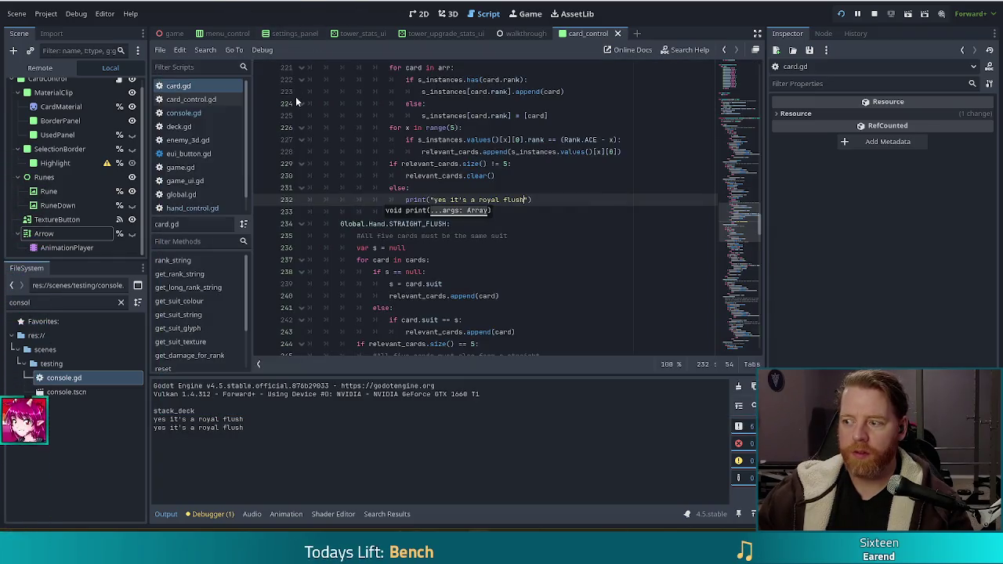
{"action": "left_click", "coordinate": [583, 201]}
{"action": "scroll", "coordinate": [541, 227], "scroll_direction": "up", "scroll_amount": 2}
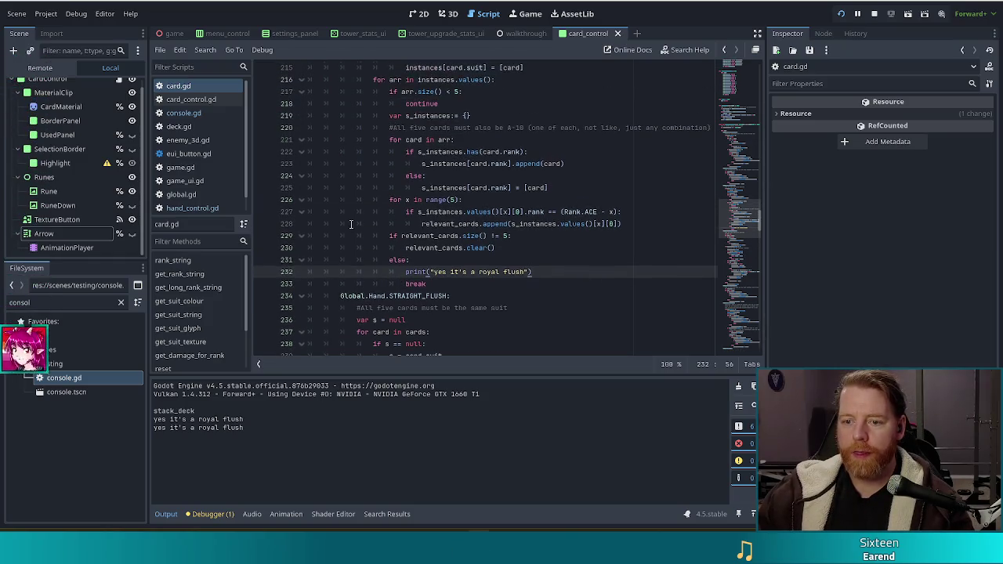
{"action": "scroll", "coordinate": [521, 249], "scroll_direction": "down", "scroll_amount": 2}
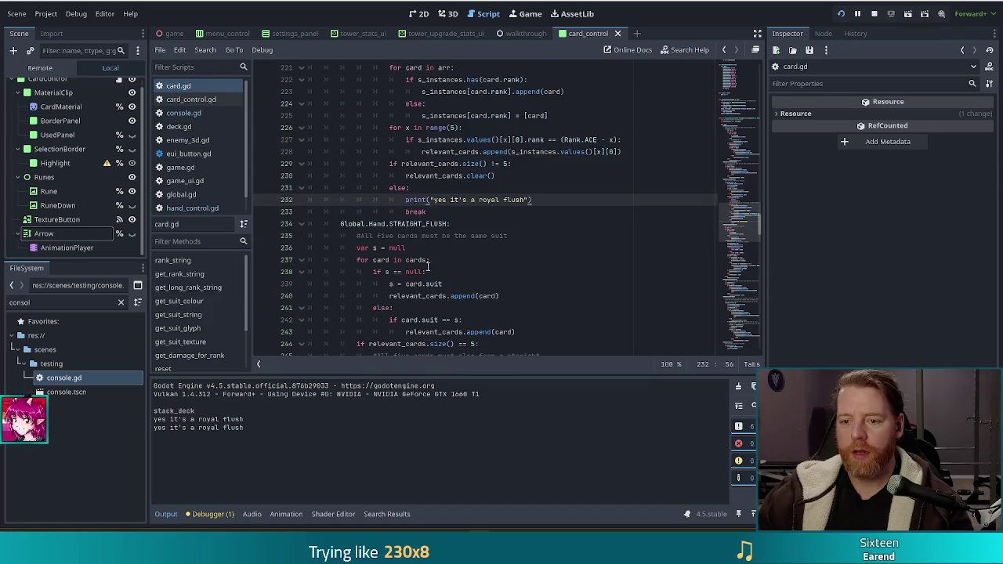
{"action": "scroll", "coordinate": [474, 282], "scroll_direction": "down", "scroll_amount": 4}
{"action": "scroll", "coordinate": [460, 257], "scroll_direction": "up", "scroll_amount": 4}
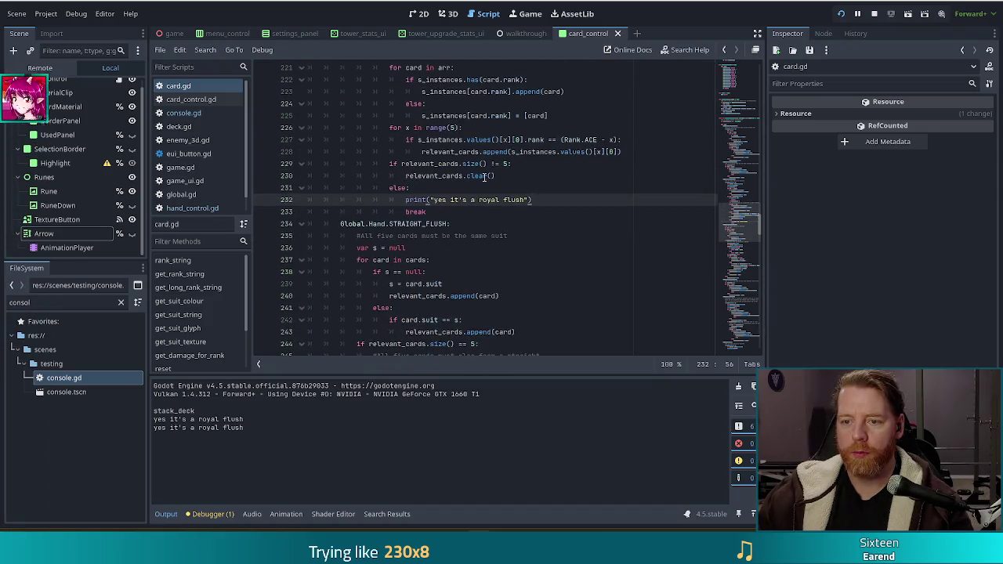
{"action": "scroll", "coordinate": [467, 172], "scroll_direction": "down", "scroll_amount": 4}
{"action": "scroll", "coordinate": [470, 262], "scroll_direction": "up", "scroll_amount": 7}
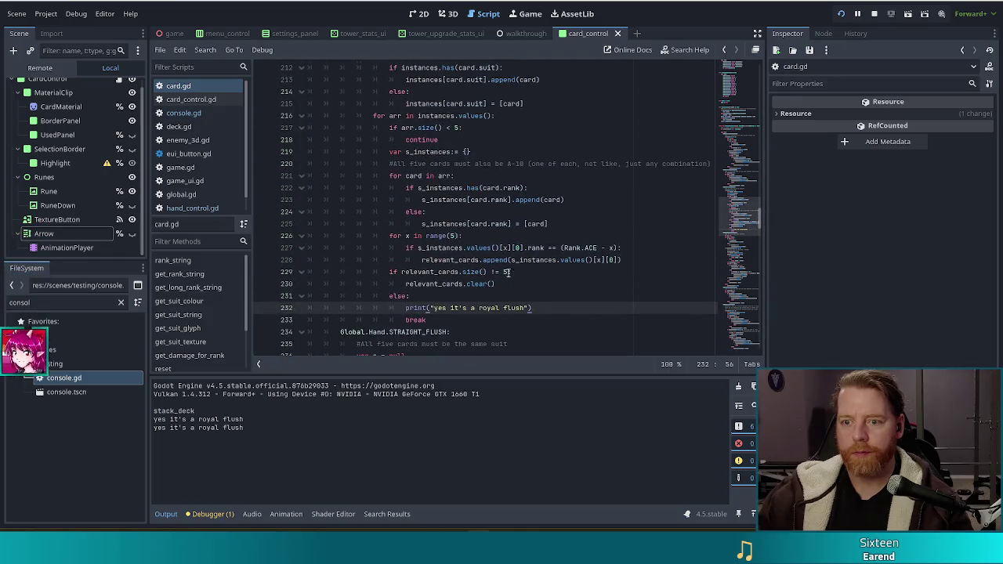
{"action": "scroll", "coordinate": [495, 266], "scroll_direction": "up", "scroll_amount": 1}
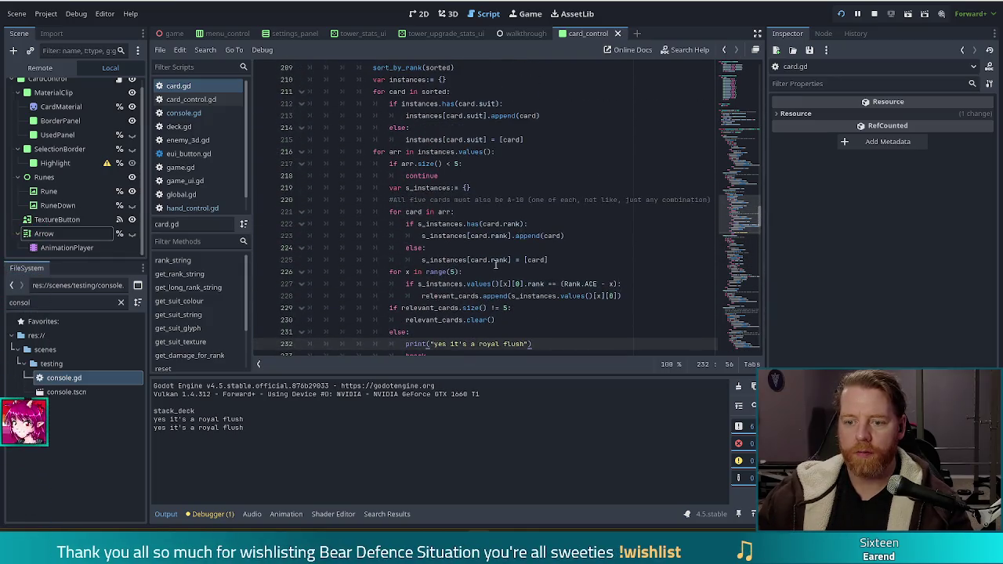
{"action": "scroll", "coordinate": [473, 260], "scroll_direction": "down", "scroll_amount": 3}
{"action": "left_click_drag", "start_coordinate": [545, 235], "coordinate": [549, 225]}
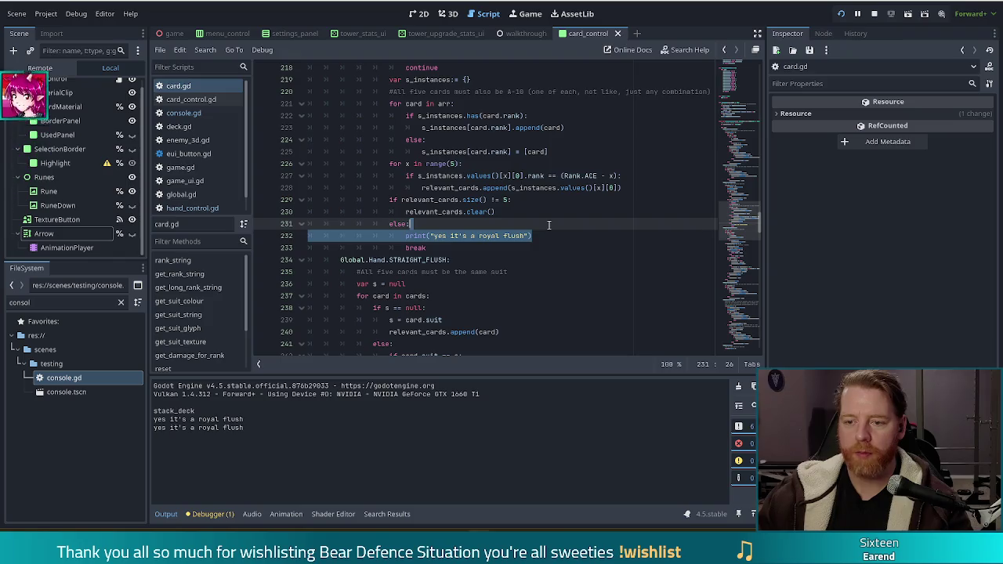
Delete the "yes it's a royal flush" print line and save card.gd.
{"action": "key", "text": "BackSpace"}
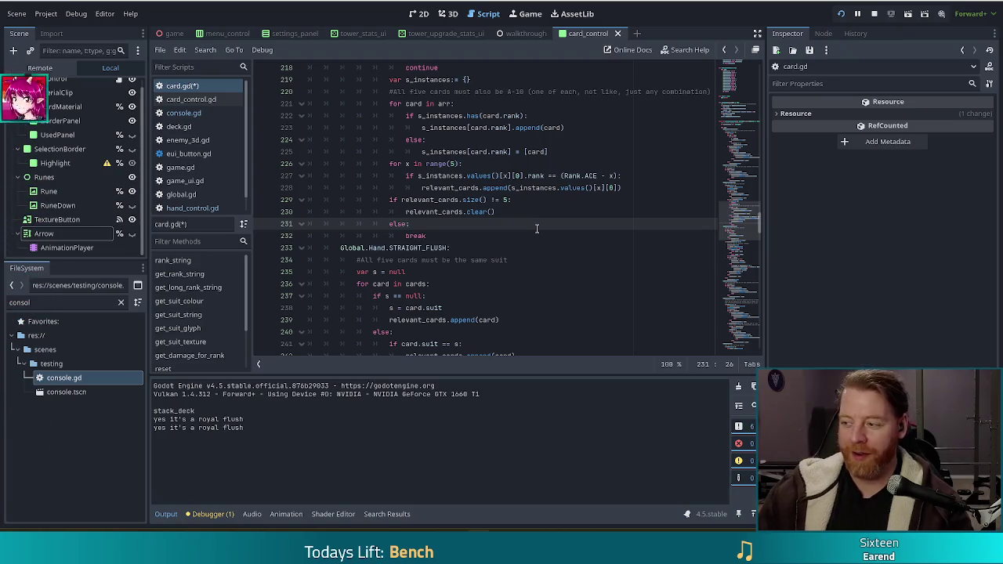
{"action": "key", "text": "ctrl+s"}
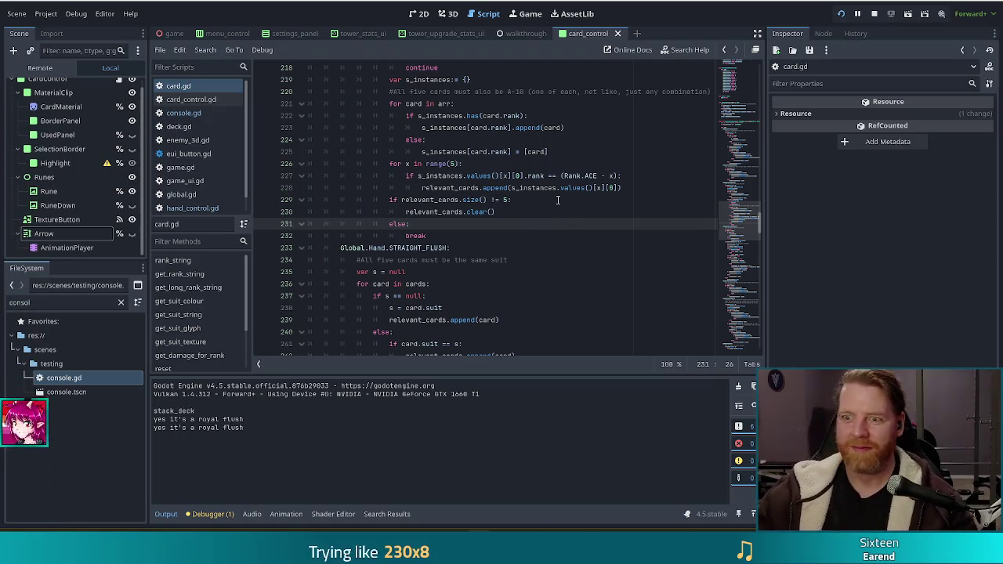
{"action": "left_click", "coordinate": [558, 200]}
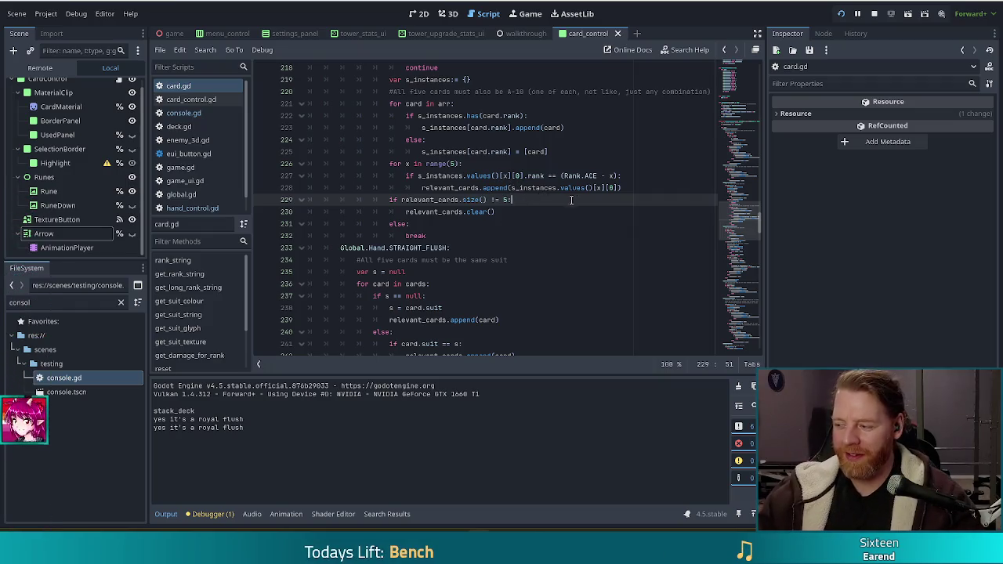
{"action": "left_click", "coordinate": [532, 212]}
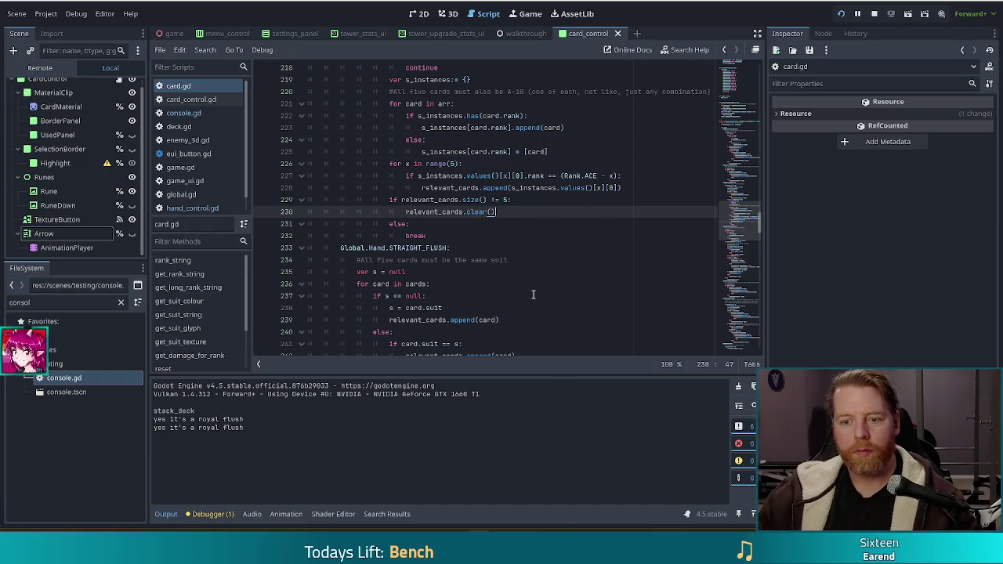
{"action": "scroll", "coordinate": [521, 258], "scroll_direction": "up", "scroll_amount": 5}
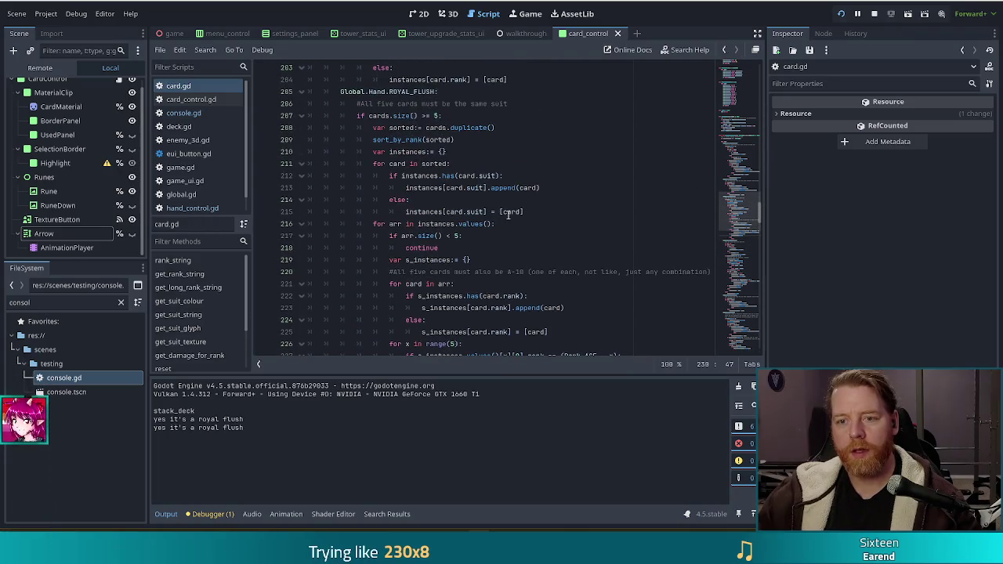
{"action": "scroll", "coordinate": [508, 214], "scroll_direction": "down", "scroll_amount": 5}
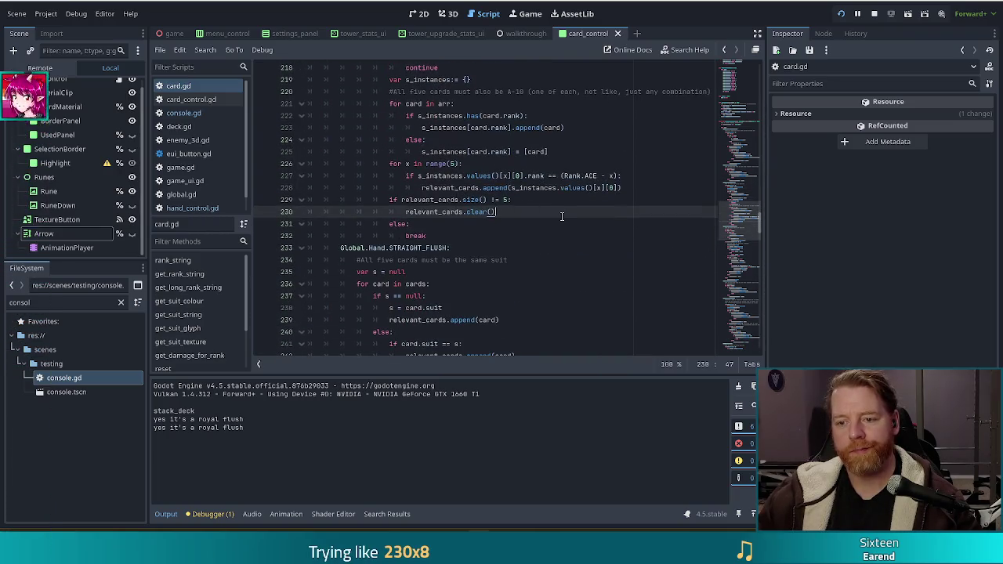
{"action": "scroll", "coordinate": [561, 216], "scroll_direction": "down", "scroll_amount": 5}
{"action": "scroll", "coordinate": [561, 213], "scroll_direction": "up", "scroll_amount": 5}
{"action": "scroll", "coordinate": [561, 212], "scroll_direction": "up", "scroll_amount": 3}
{"action": "scroll", "coordinate": [561, 211], "scroll_direction": "down", "scroll_amount": 4}
{"action": "scroll", "coordinate": [561, 212], "scroll_direction": "up", "scroll_amount": 3}
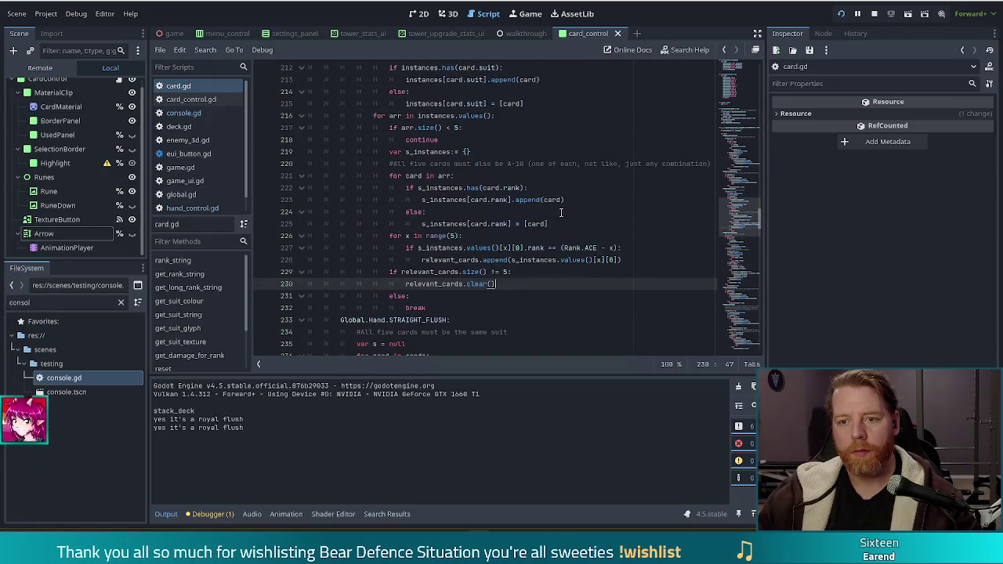
{"action": "scroll", "coordinate": [561, 215], "scroll_direction": "down", "scroll_amount": 8}
{"action": "left_click", "coordinate": [454, 283]}
{"action": "scroll", "coordinate": [517, 270], "scroll_direction": "down", "scroll_amount": 2}
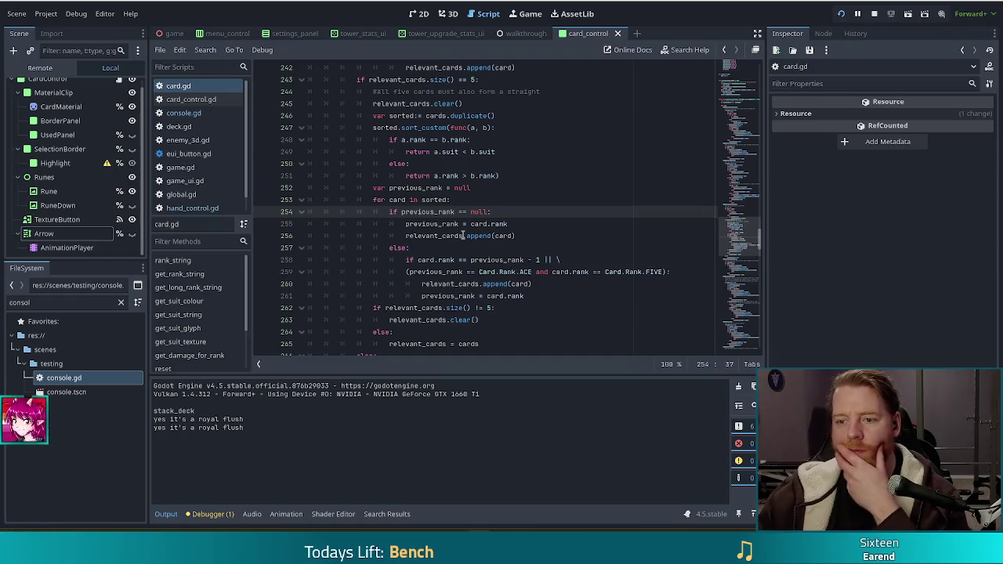
{"action": "scroll", "coordinate": [467, 237], "scroll_direction": "down", "scroll_amount": 1}
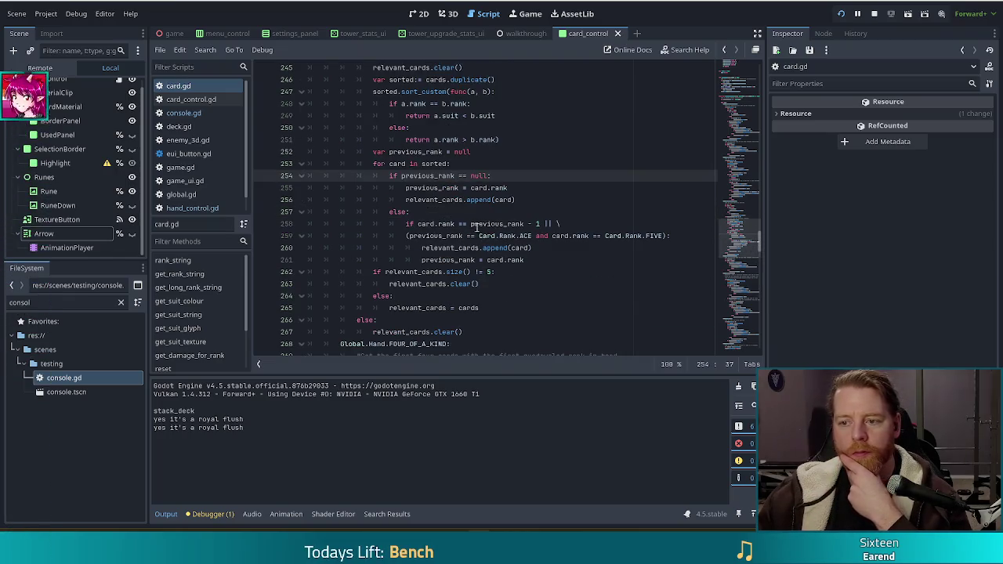
{"action": "left_click_drag", "start_coordinate": [524, 225], "coordinate": [436, 226]}
{"action": "left_click", "coordinate": [415, 225]}
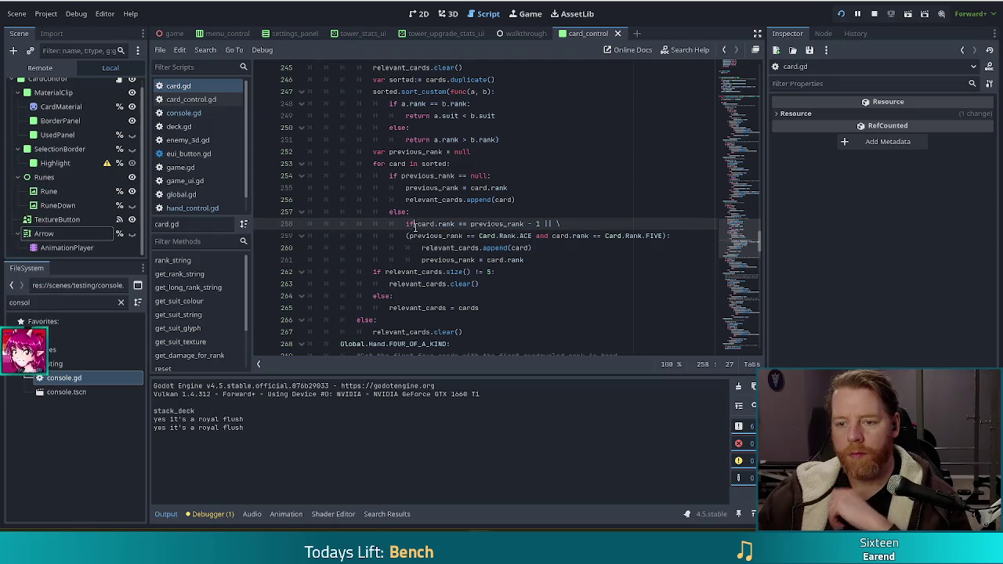
{"action": "key", "text": "Home"}
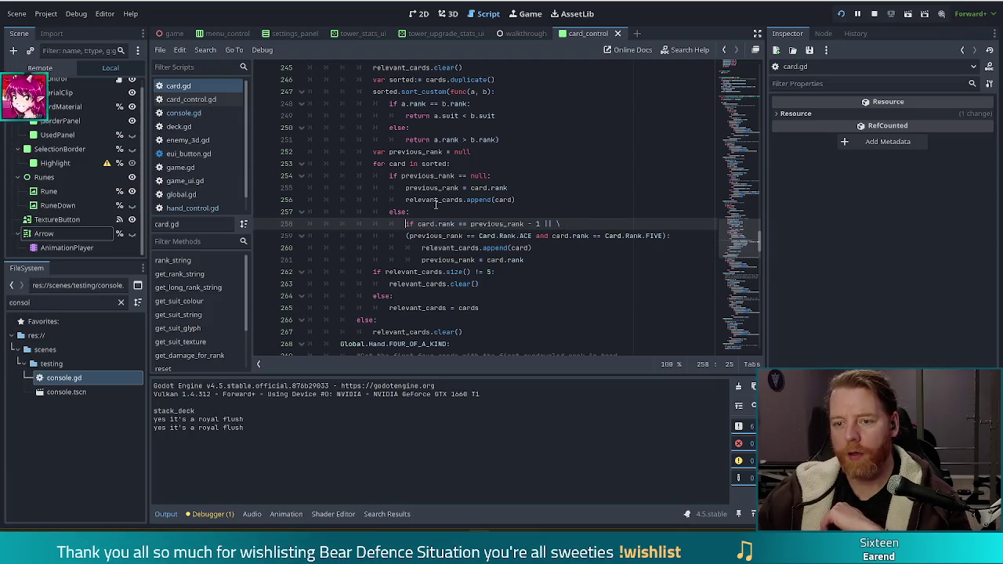
{"action": "scroll", "coordinate": [432, 209], "scroll_direction": "down", "scroll_amount": 2}
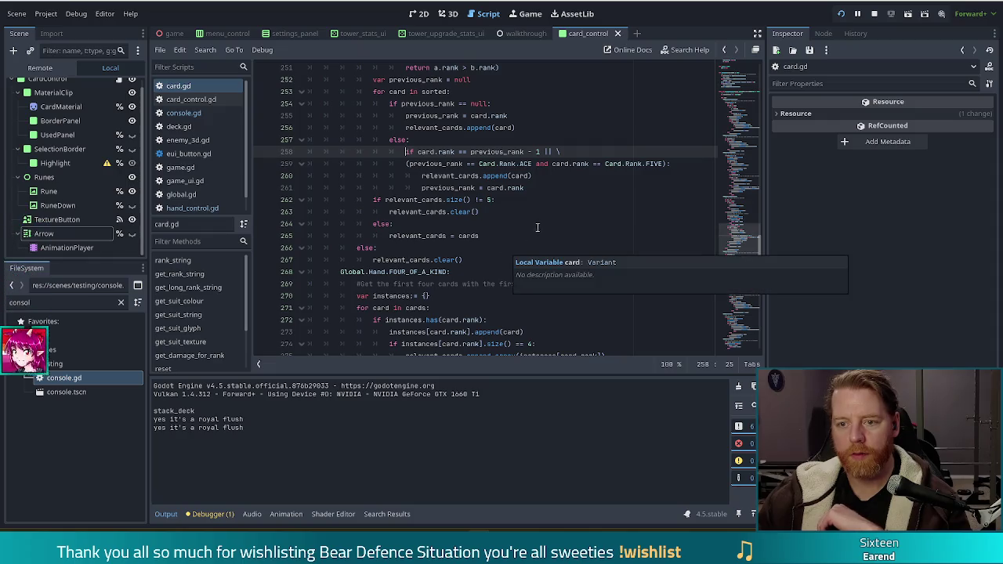
{"action": "key", "text": "Up"}
{"action": "key", "text": "Up"}
{"action": "left_click_drag", "start_coordinate": [390, 92], "coordinate": [453, 103]}
{"action": "left_click", "coordinate": [437, 104]}
{"action": "scroll", "coordinate": [569, 200], "scroll_direction": "up", "scroll_amount": 3}
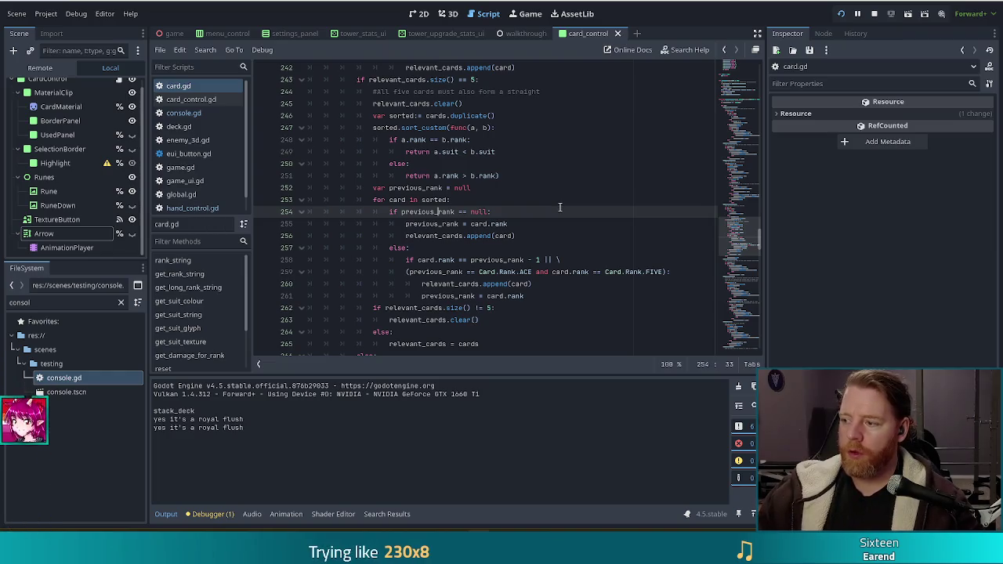
{"action": "key", "text": "Down"}
{"action": "key", "text": "Down"}
{"action": "key", "text": "Down"}
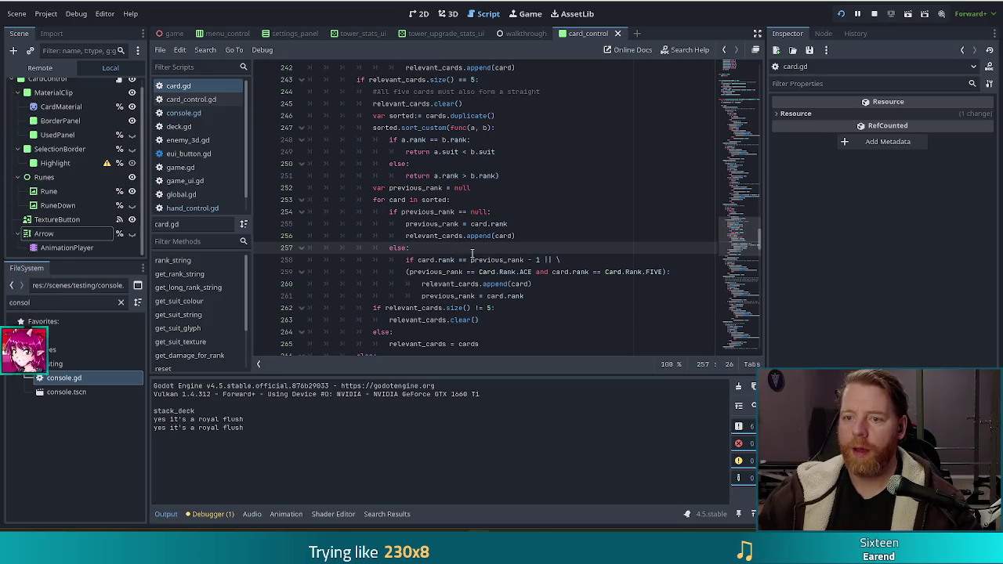
{"action": "scroll", "coordinate": [473, 252], "scroll_direction": "up", "scroll_amount": 6}
{"action": "scroll", "coordinate": [474, 252], "scroll_direction": "up", "scroll_amount": 2}
{"action": "left_click", "coordinate": [470, 240]}
{"action": "scroll", "coordinate": [469, 244], "scroll_direction": "up", "scroll_amount": 5}
{"action": "scroll", "coordinate": [469, 243], "scroll_direction": "up", "scroll_amount": 1}
{"action": "left_click", "coordinate": [449, 128], "text": "shift"}
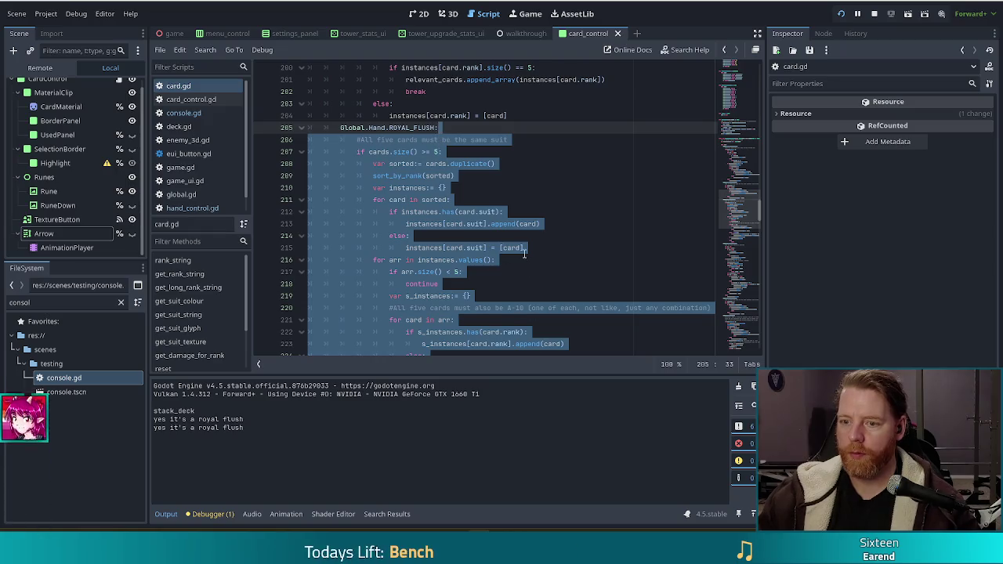
{"action": "scroll", "coordinate": [529, 298], "scroll_direction": "down", "scroll_amount": 13}
{"action": "scroll", "coordinate": [520, 252], "scroll_direction": "down", "scroll_amount": 3}
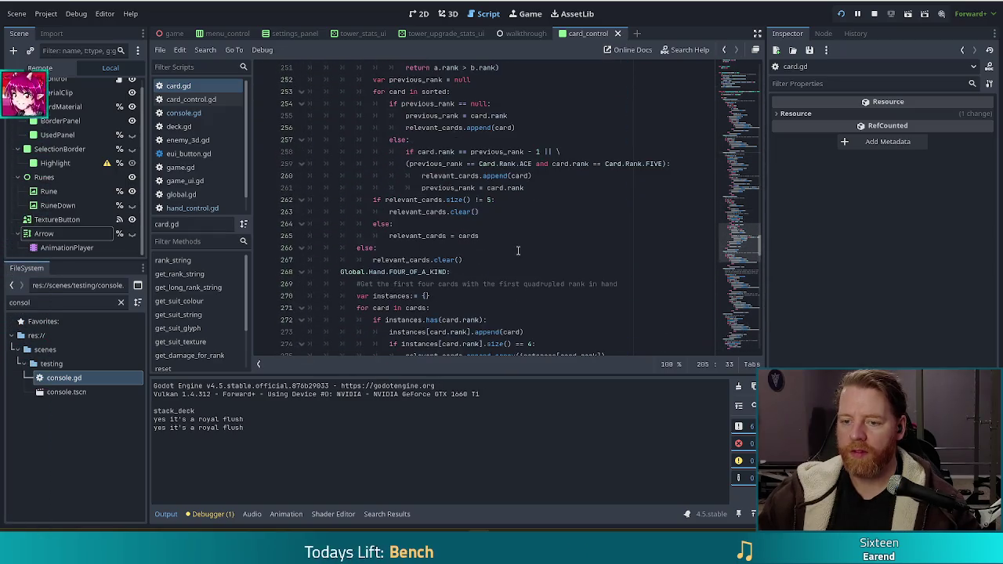
{"action": "left_click", "coordinate": [474, 259]}
{"action": "scroll", "coordinate": [470, 235], "scroll_direction": "up", "scroll_amount": 8}
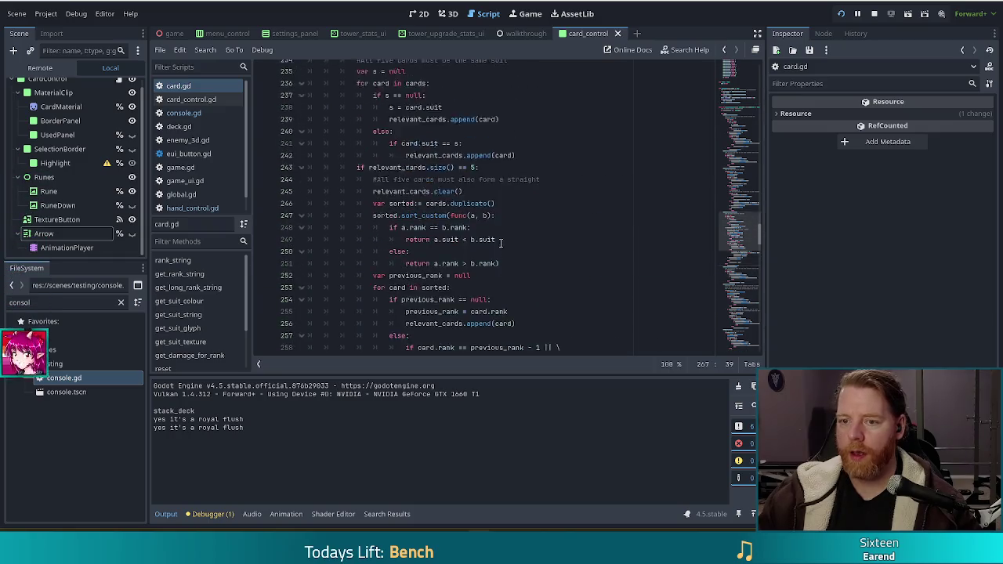
Paste the reworked straight-flush code over the old STRAIGHT_FLUSH lines and check the five-card size test.
{"action": "left_click", "coordinate": [460, 139], "text": "shift"}
{"action": "key", "text": "ctrl+v"}
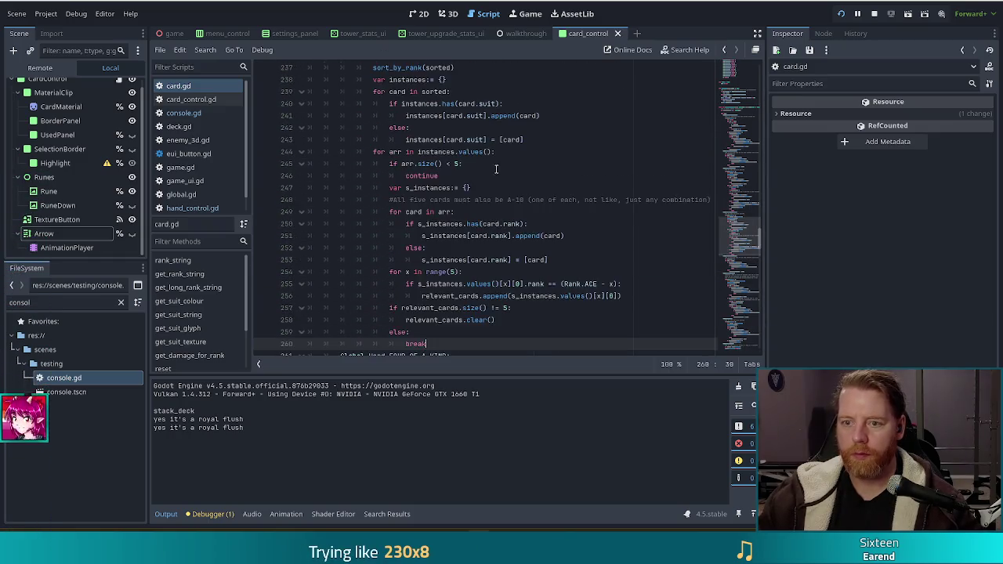
{"action": "scroll", "coordinate": [489, 195], "scroll_direction": "up", "scroll_amount": 4}
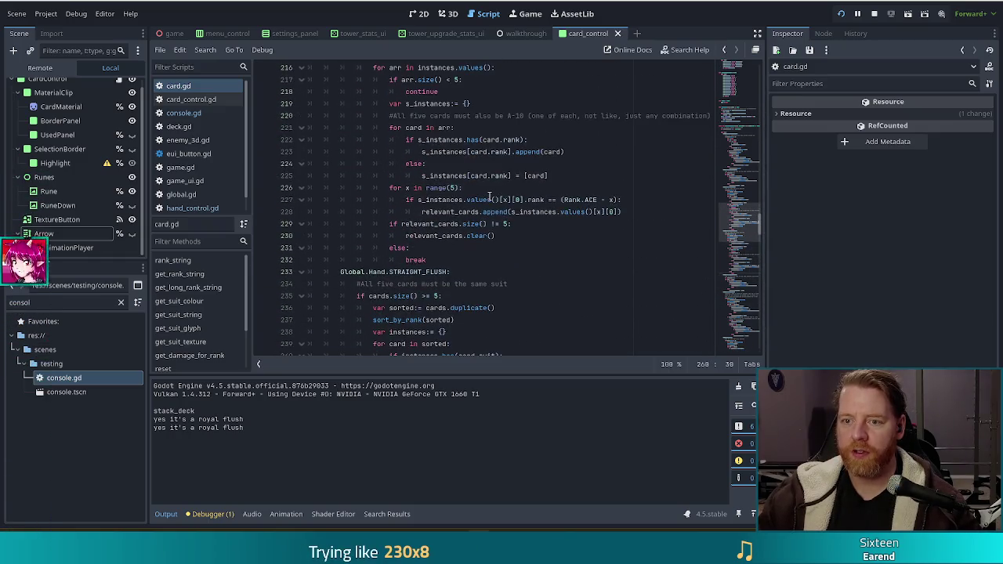
{"action": "left_click", "coordinate": [440, 191]}
{"action": "scroll", "coordinate": [470, 223], "scroll_direction": "down", "scroll_amount": 4}
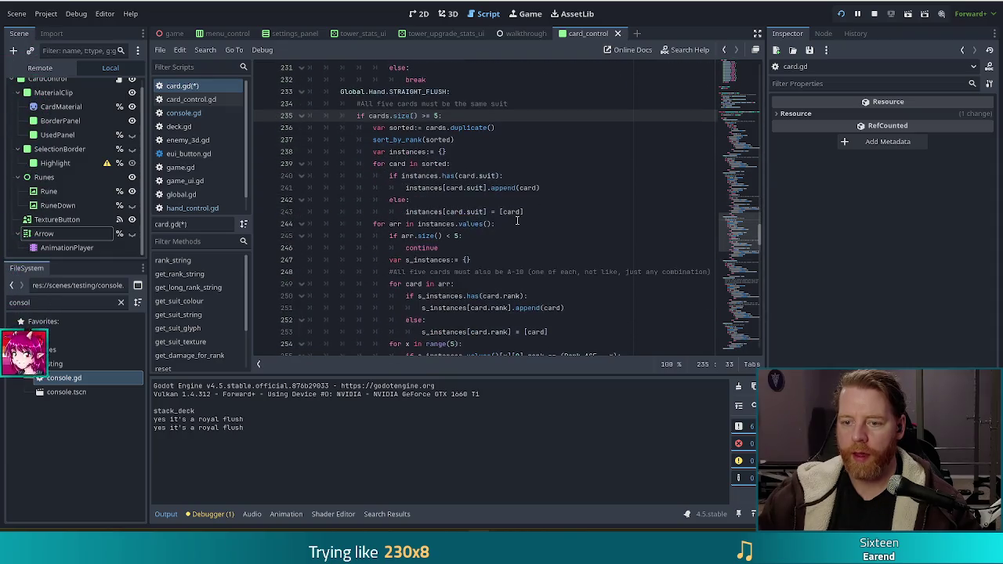
Review the suit grouping, s_instances dictionary and rank loops, selecting the 'x in range(5):' header.
{"action": "left_click", "coordinate": [389, 140]}
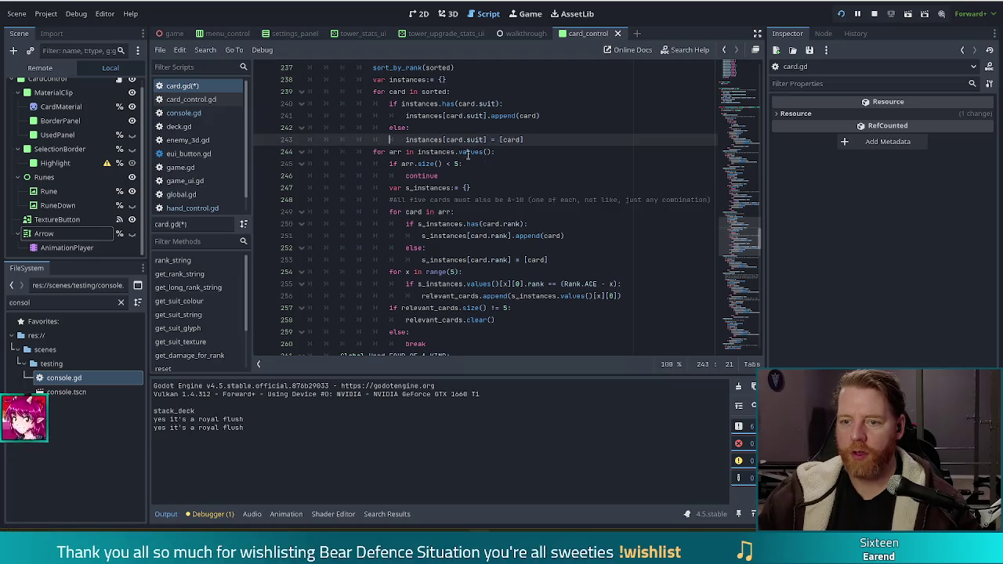
{"action": "left_click", "coordinate": [430, 188], "text": "shift"}
{"action": "left_click", "coordinate": [430, 188]}
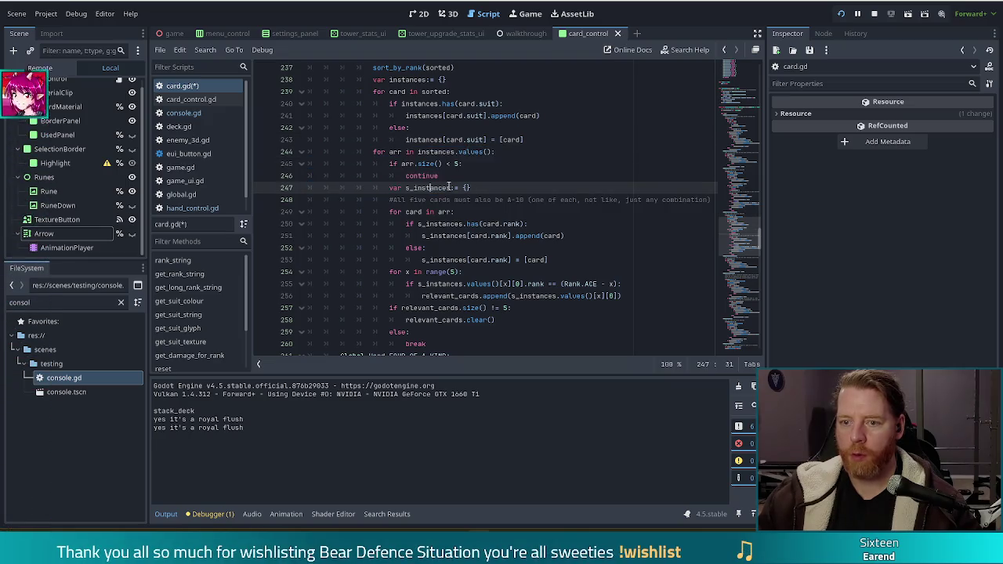
{"action": "scroll", "coordinate": [429, 188], "scroll_direction": "down", "scroll_amount": 2}
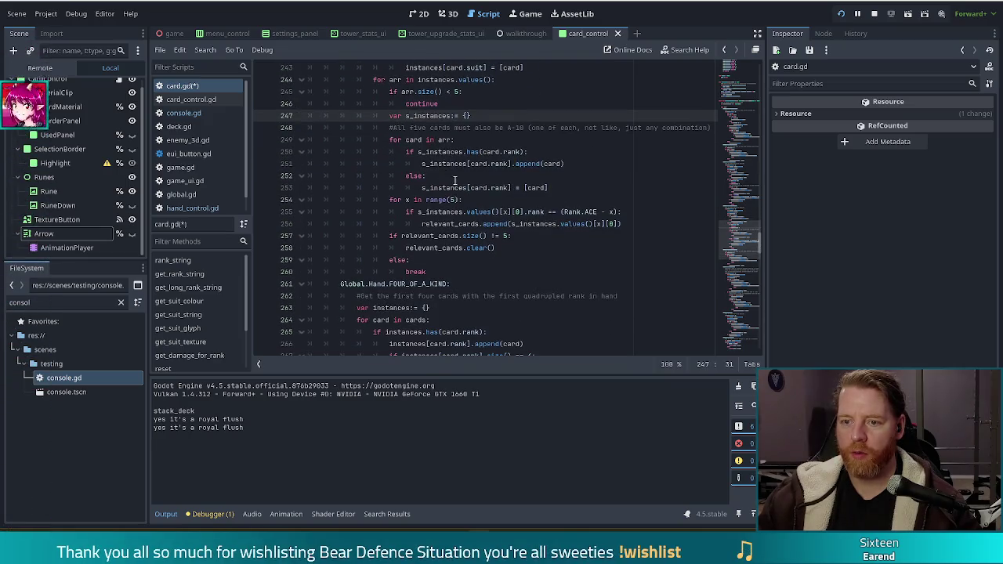
{"action": "left_click", "coordinate": [403, 140]}
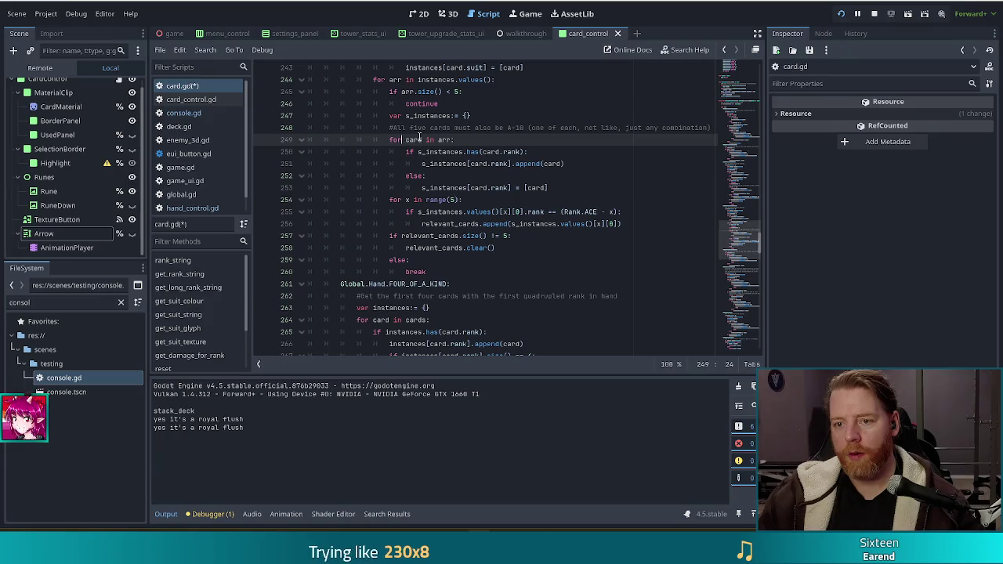
{"action": "left_click", "coordinate": [454, 152]}
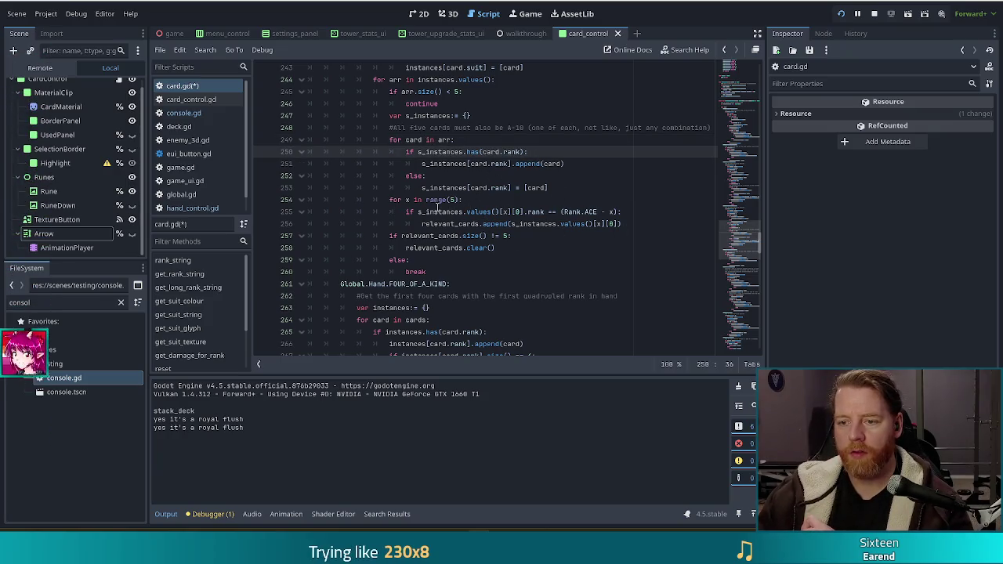
{"action": "mouse_move", "coordinate": [405, 201]}
{"action": "left_mouse_down"}
{"action": "mouse_move", "coordinate": [464, 200]}
{"action": "mouse_move", "coordinate": [464, 211]}
{"action": "left_mouse_up"}
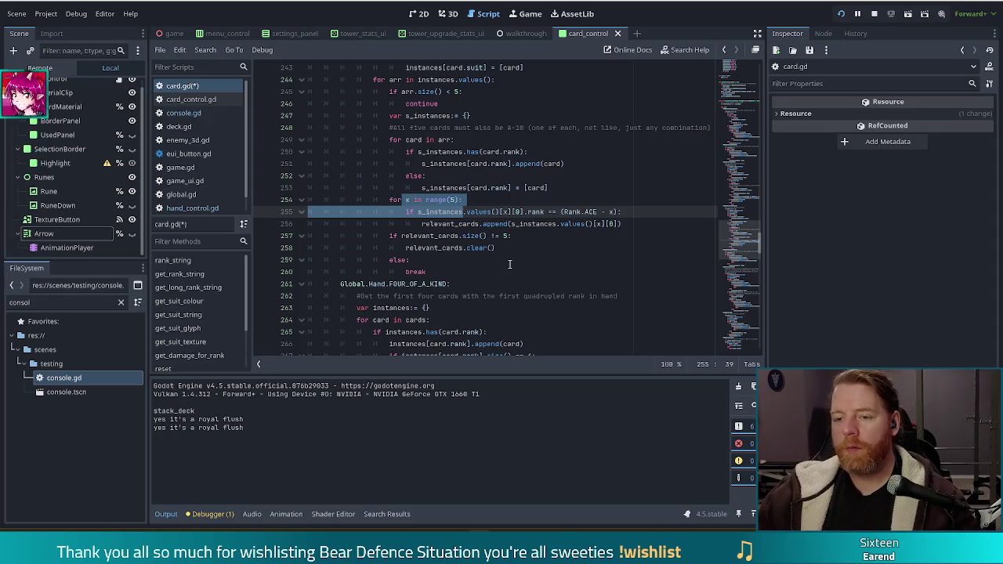
{"action": "left_click", "coordinate": [570, 187]}
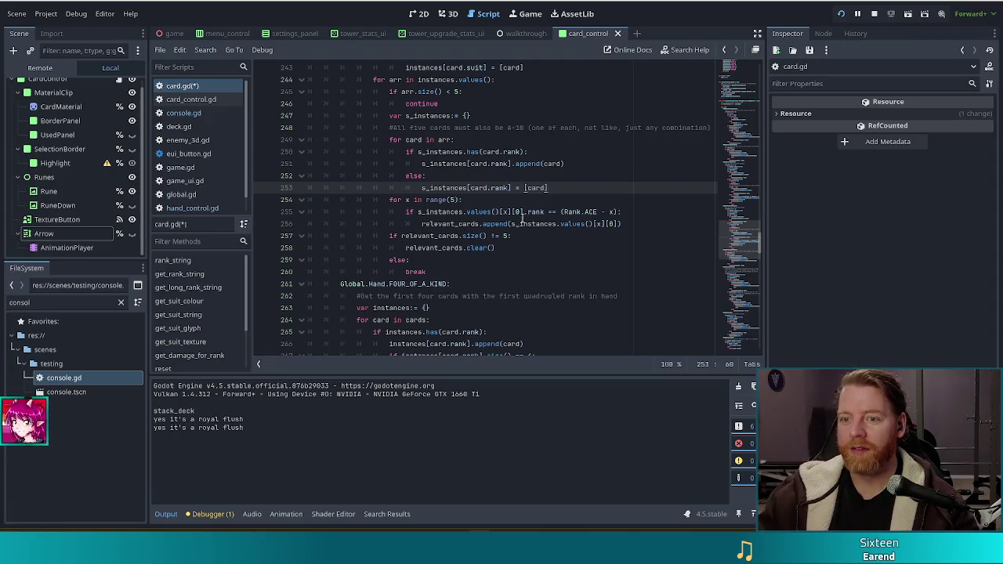
Add a blank, outdented line after 's_instances[card.rank] = [card]' on line 253, before the range(5) loop.
{"action": "left_click", "coordinate": [584, 204]}
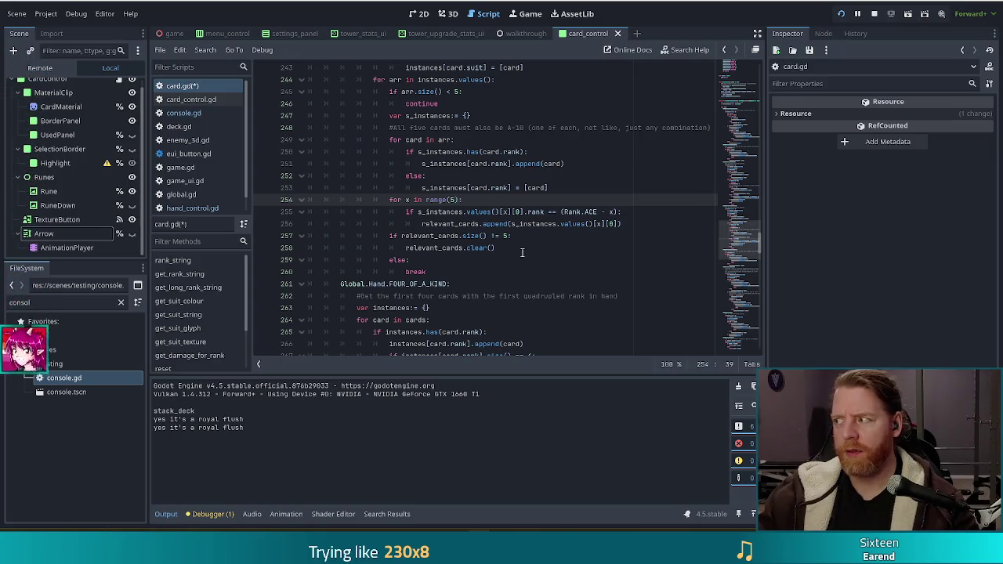
{"action": "left_click", "coordinate": [625, 224]}
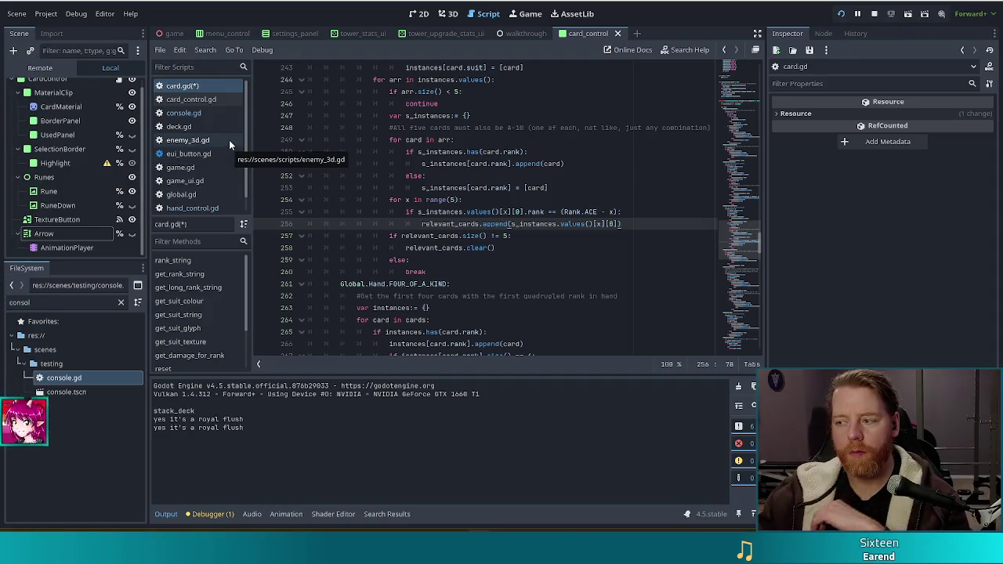
{"action": "left_click", "coordinate": [631, 212]}
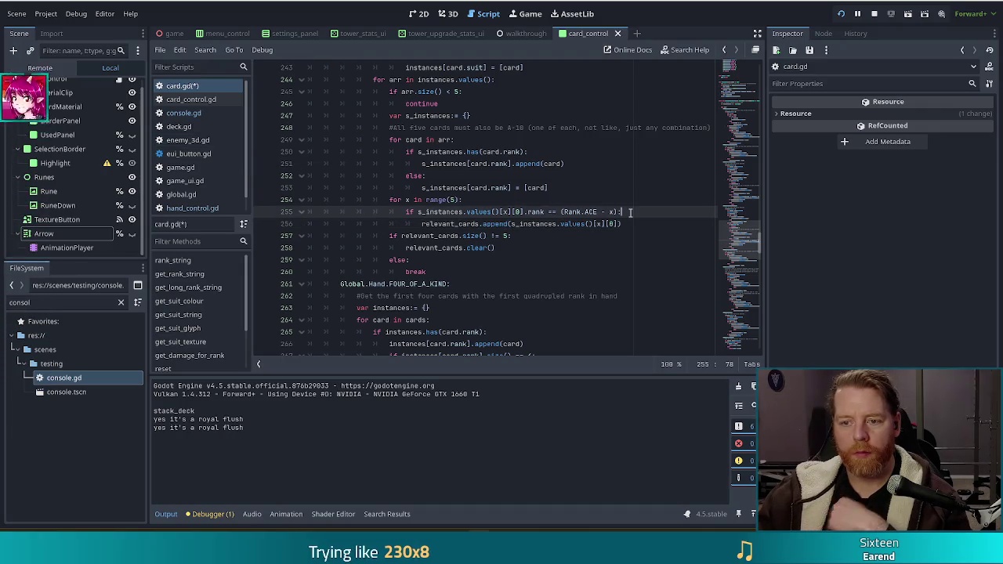
{"action": "left_click", "coordinate": [563, 189]}
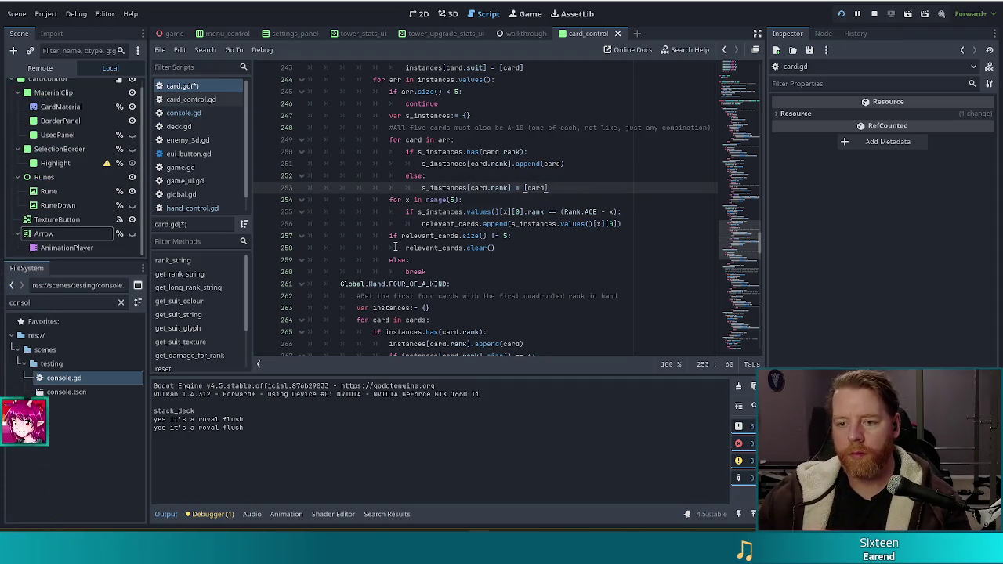
{"action": "key", "text": "Return"}
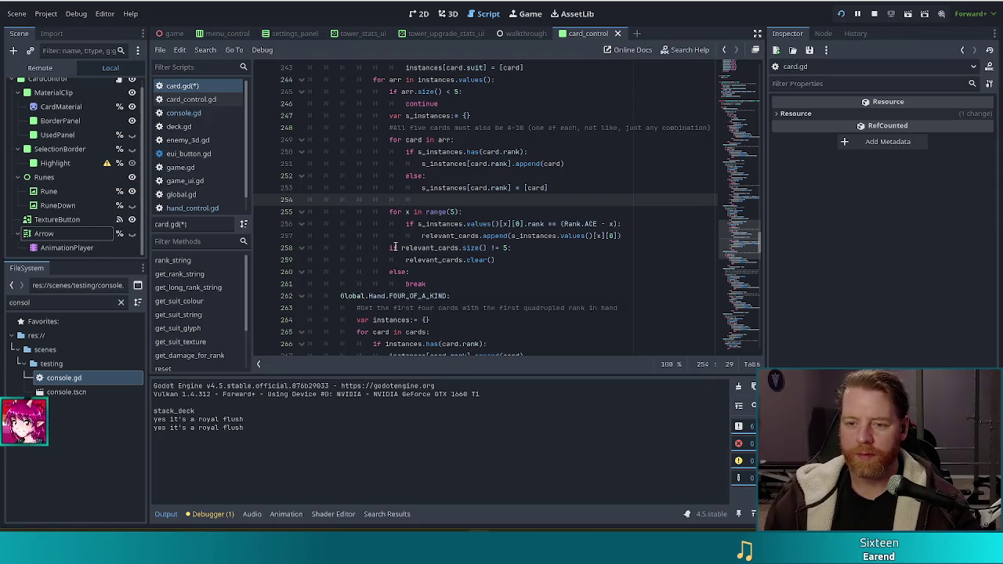
{"action": "key", "text": "BackSpace"}
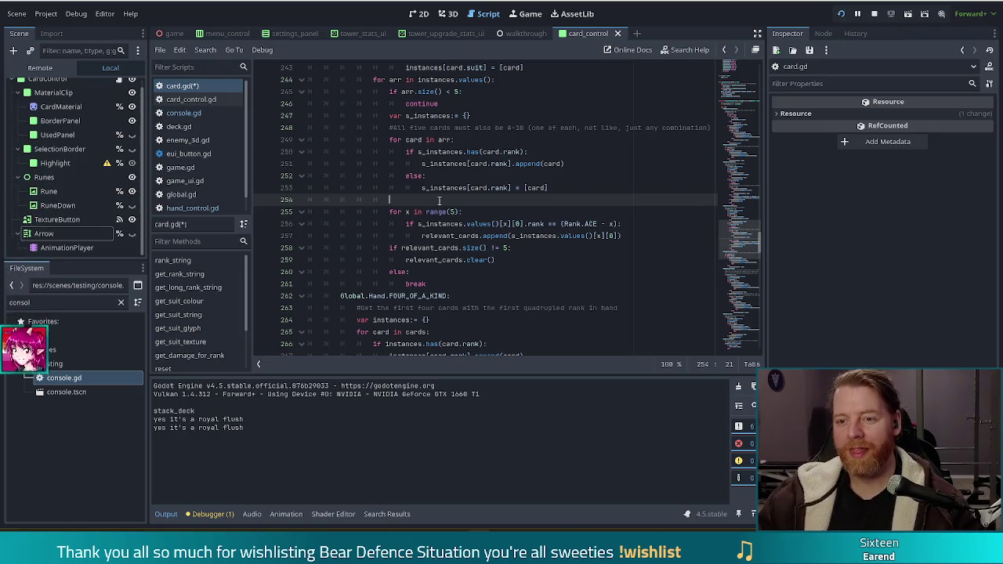
{"action": "mouse_move", "coordinate": [442, 217]}
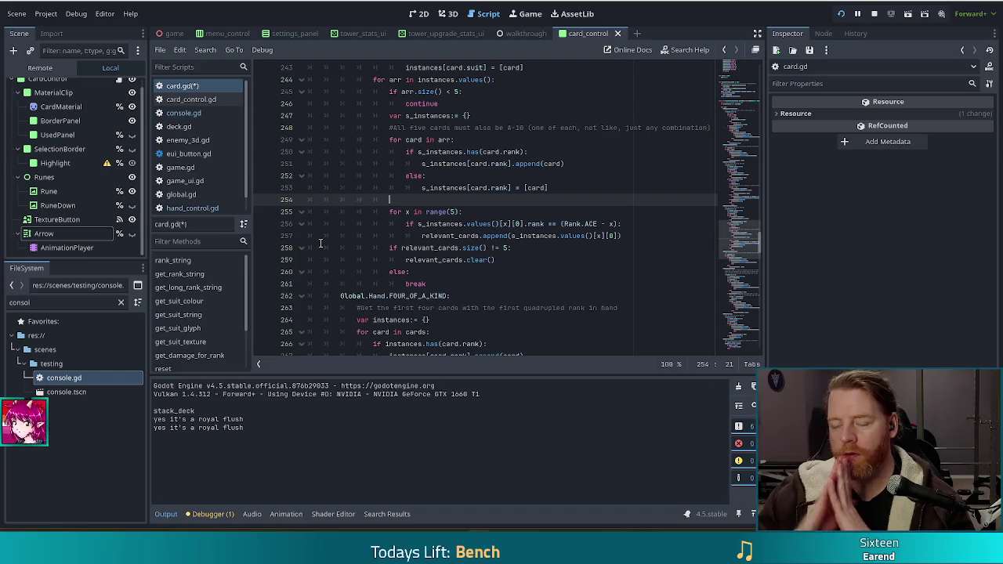
{"action": "double_click", "coordinate": [597, 224]}
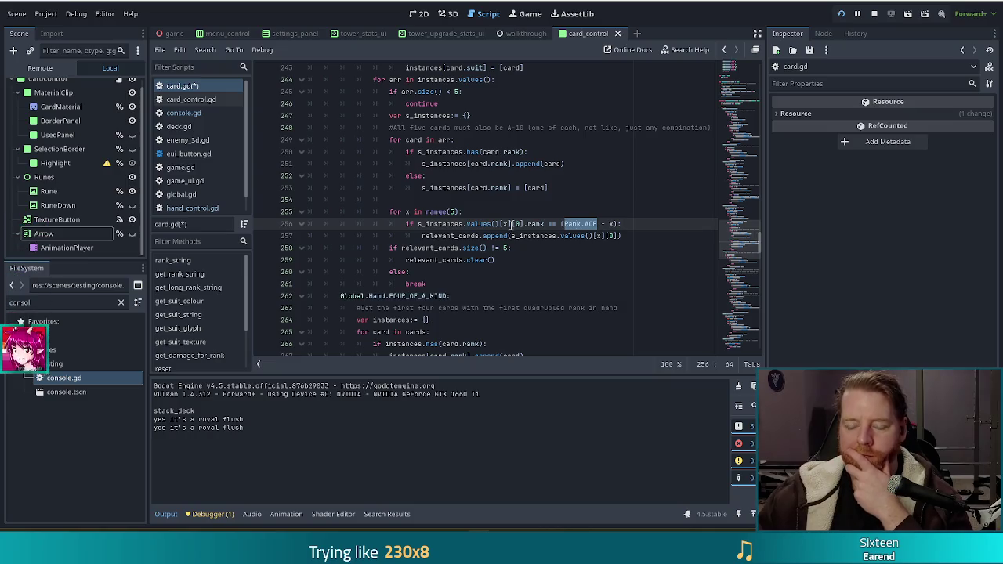
{"action": "left_click", "coordinate": [544, 202]}
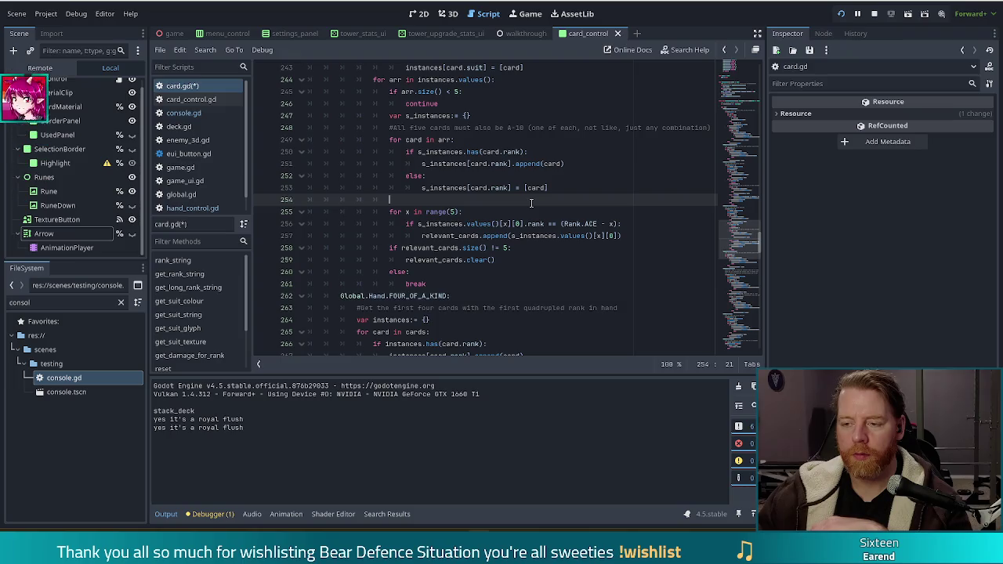
{"action": "type", "text": "var start"}
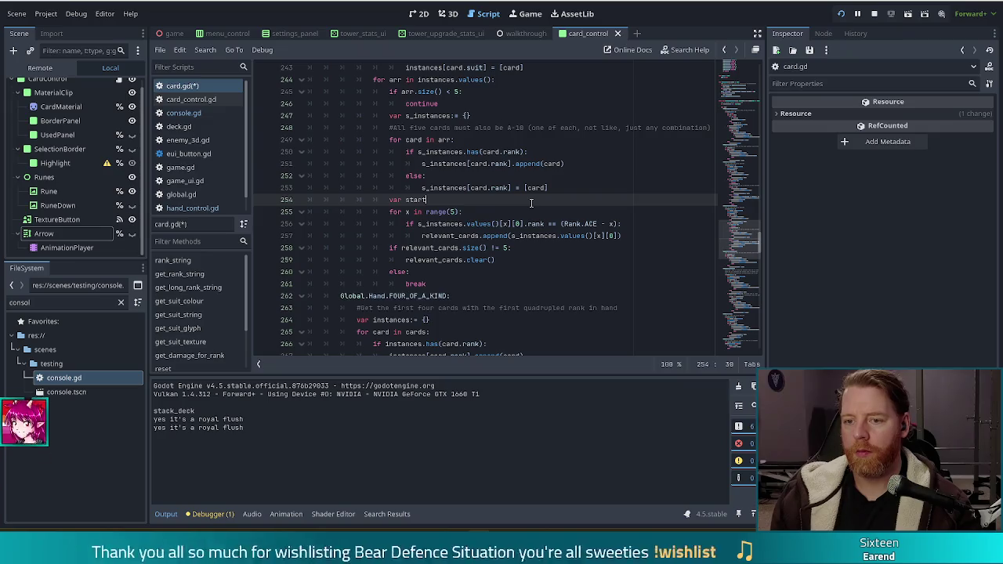
{"action": "type", "text": "ing_rank"}
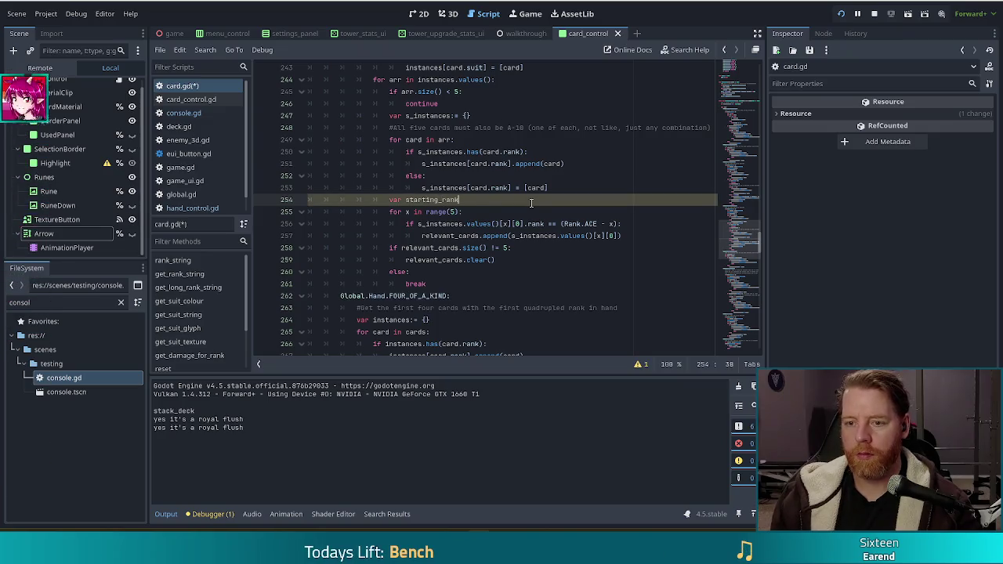
Type 'var s_rank:= s_instances.values()[0' on line 254, accepting autocompletions and removing the extra bracket.
{"action": "key", "text": "ctrl+shift+Left"}
{"action": "type", "text": "s_rank"}
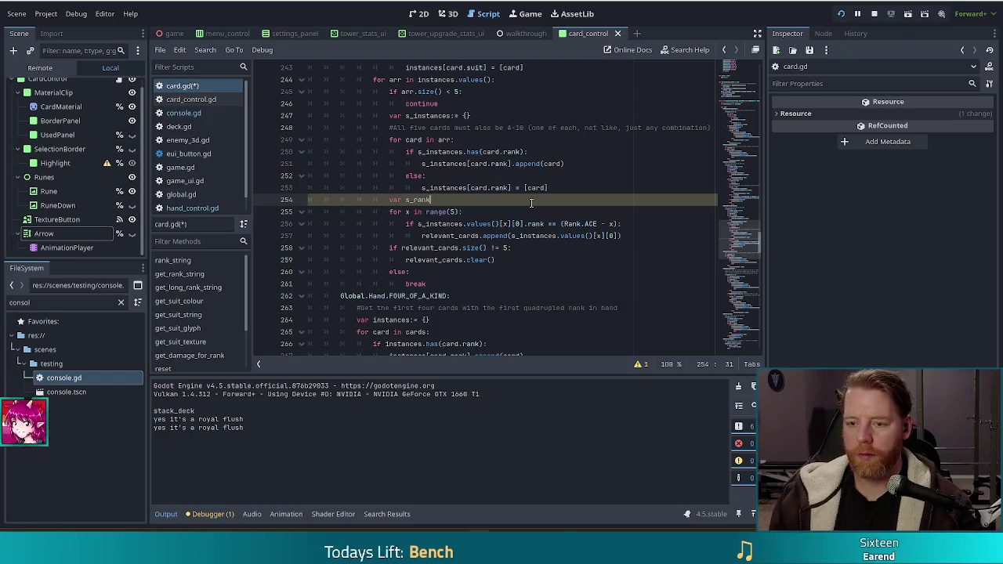
{"action": "type", "text": ":="}
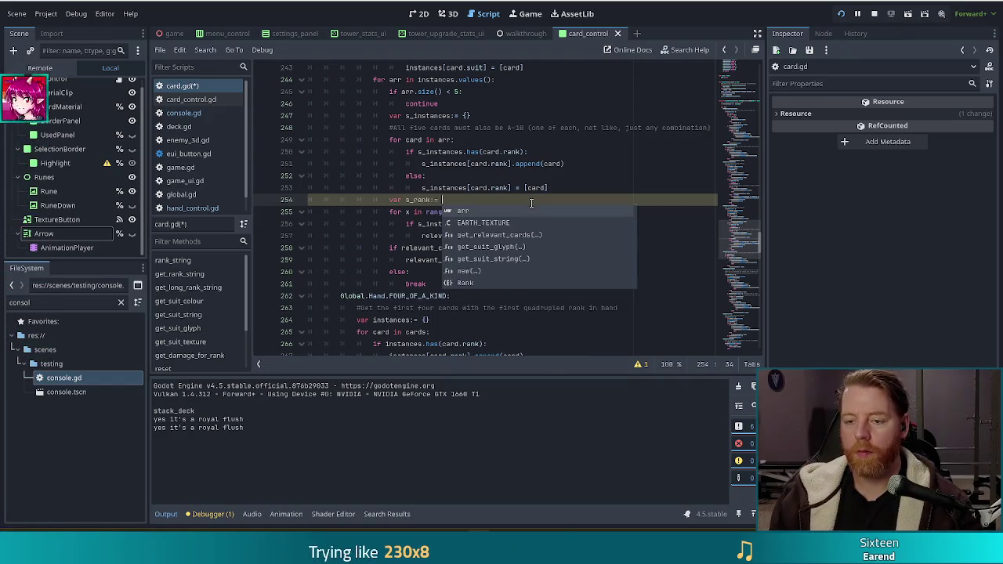
{"action": "key", "text": "Escape"}
{"action": "type", "text": "s_in"}
{"action": "key", "text": "Return"}
{"action": "type", "text": "va"}
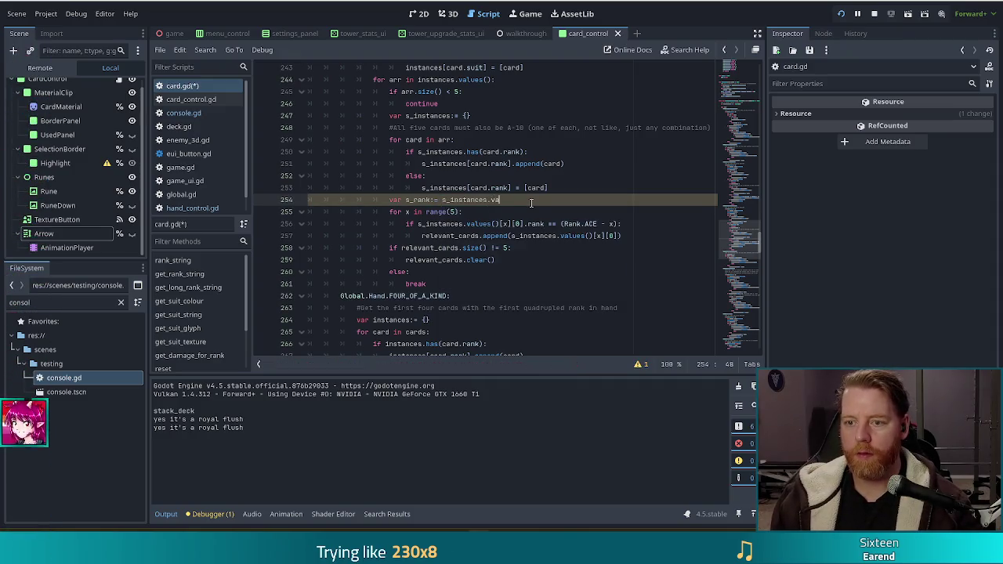
{"action": "key", "text": "Return"}
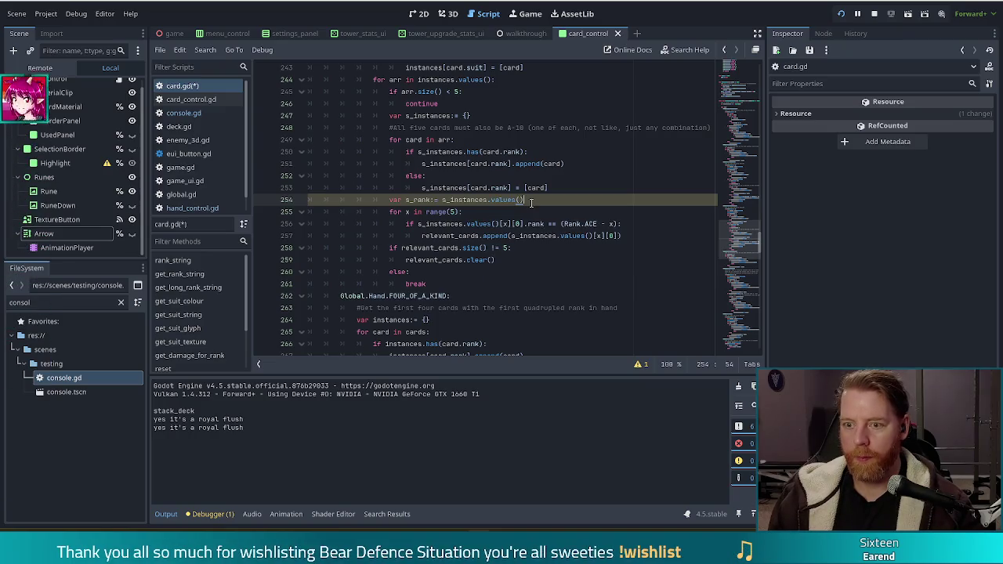
{"action": "type", "text": "["}
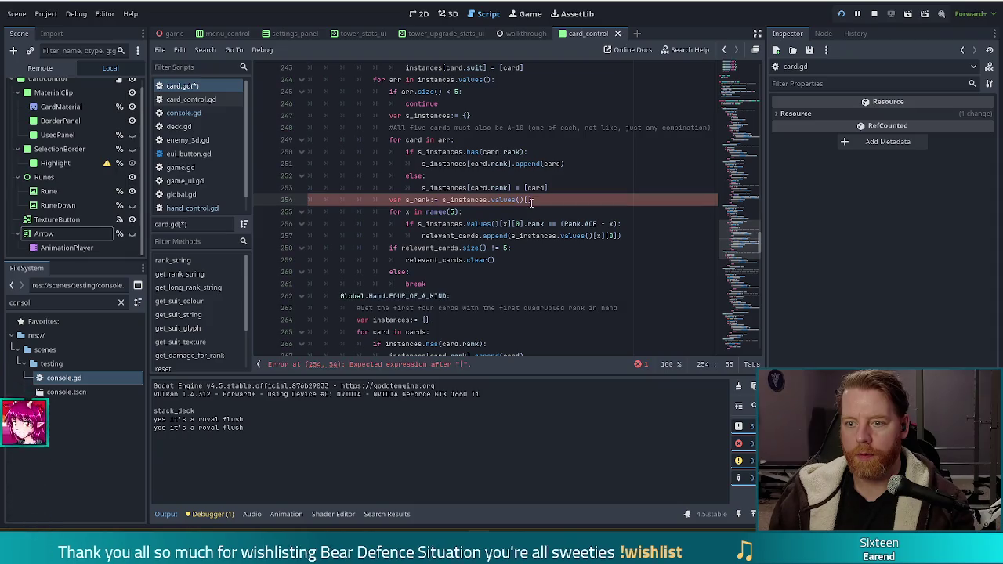
{"action": "type", "text": "0"}
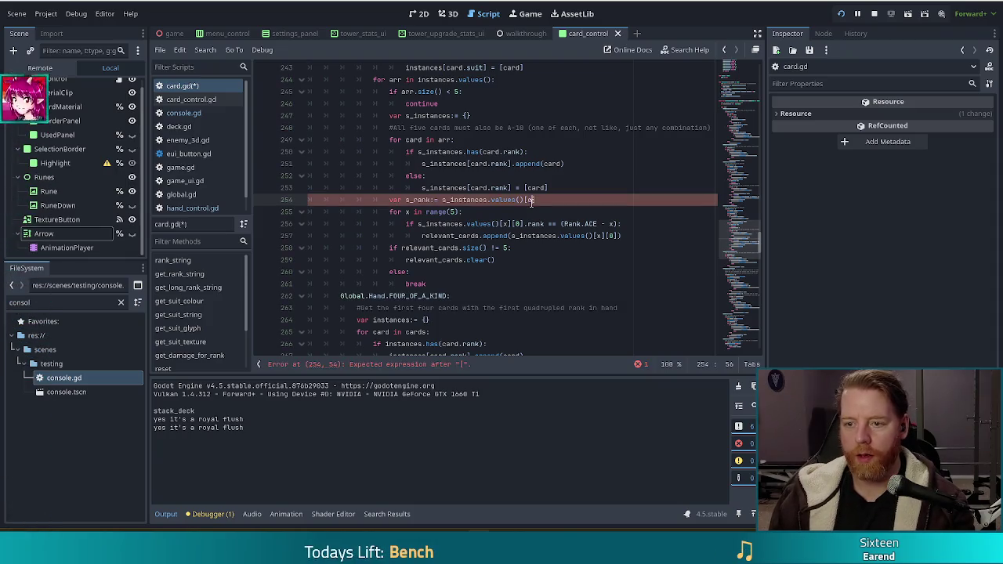
{"action": "key", "text": "BackSpace"}
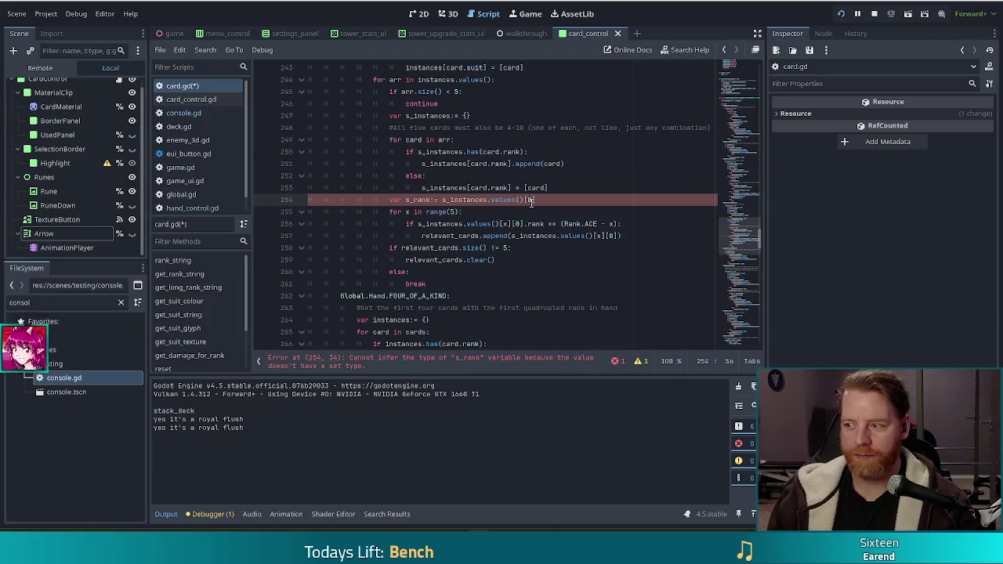
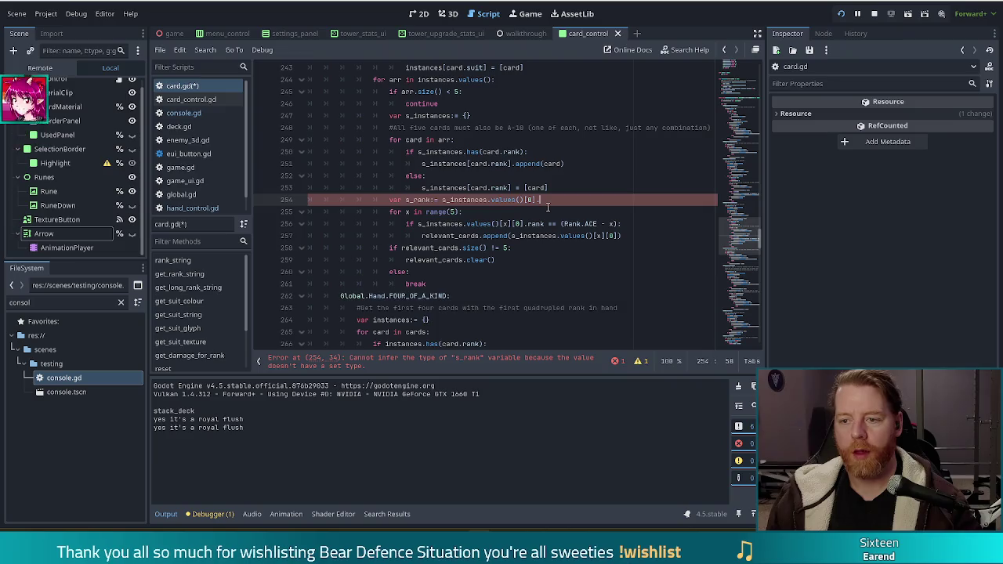
On line 254, declare s_rank as Rank, take the first card's .rank, and save.
{"action": "type", "text": ".rank"}
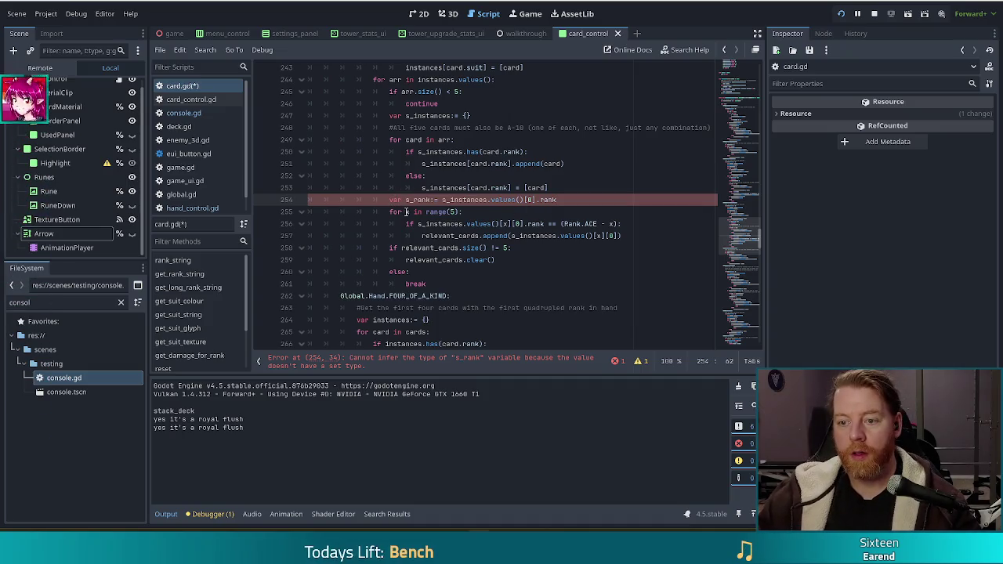
{"action": "left_click", "coordinate": [437, 201]}
{"action": "type", "text": "Rank"}
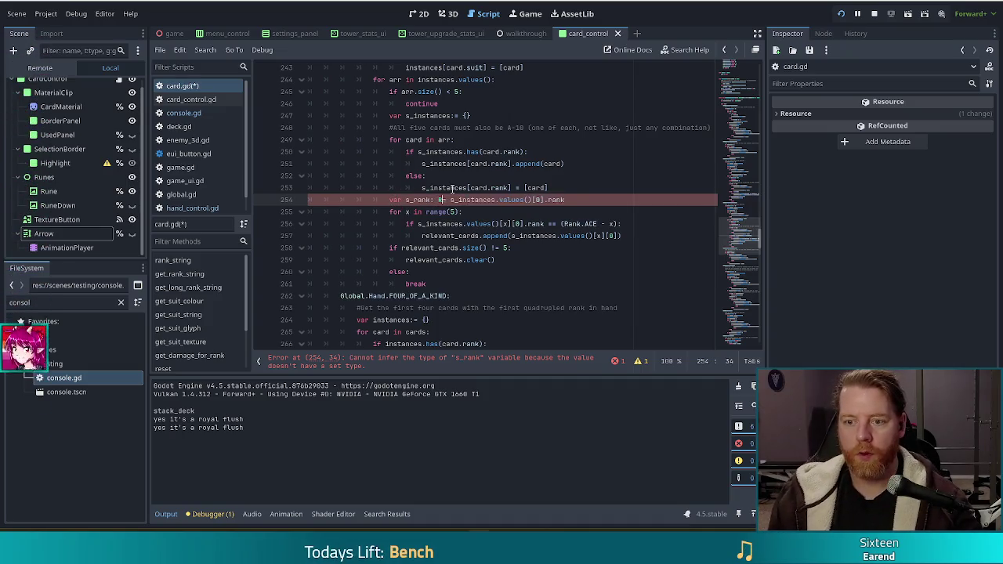
{"action": "key", "text": "End"}
{"action": "key", "text": "ctrl+s"}
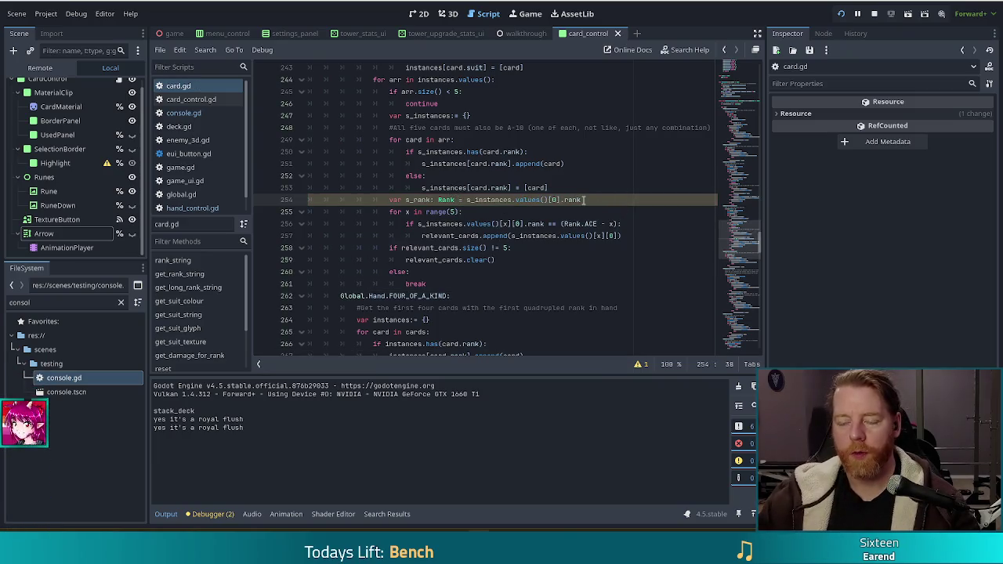
Replace Rank.ACE with s_rank in the rank comparison on line 256.
{"action": "left_click", "coordinate": [466, 224]}
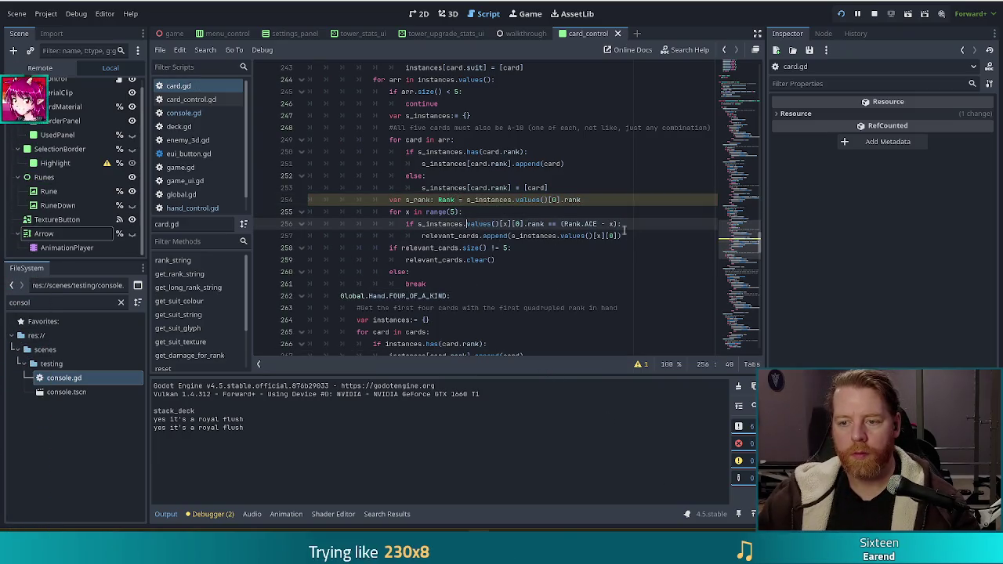
{"action": "left_click_drag", "start_coordinate": [564, 224], "coordinate": [597, 224]}
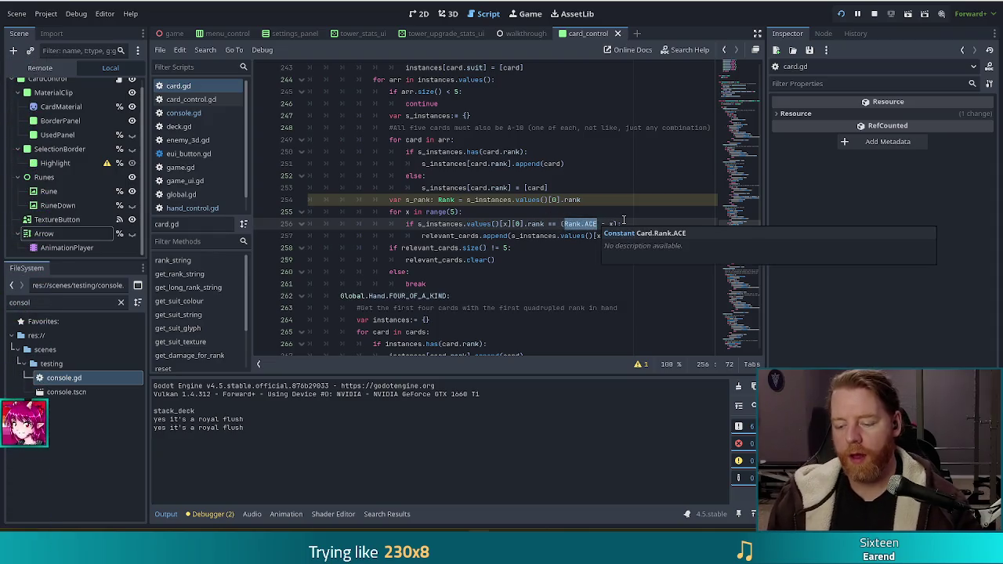
{"action": "type", "text": "s_rank"}
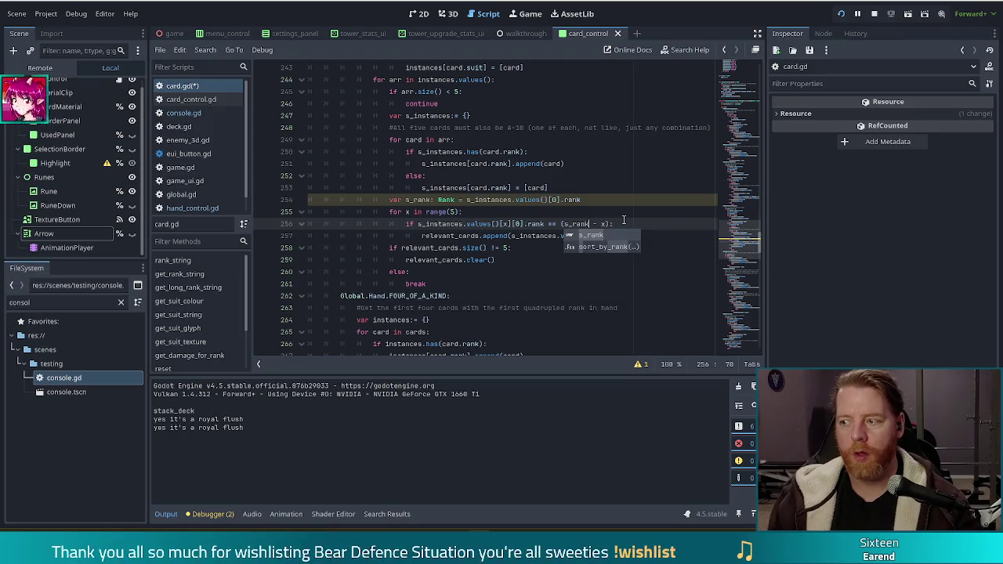
{"action": "left_click", "coordinate": [496, 236]}
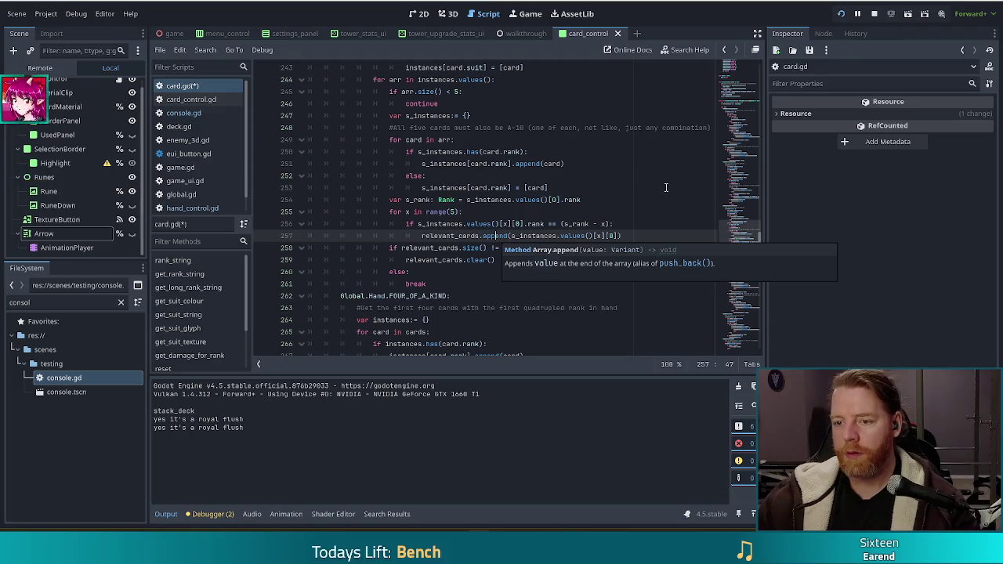
Save card.gd with the s_rank comparison and scroll to look over lines 256–257.
{"action": "left_click", "coordinate": [629, 236]}
{"action": "key", "text": "ctrl+s"}
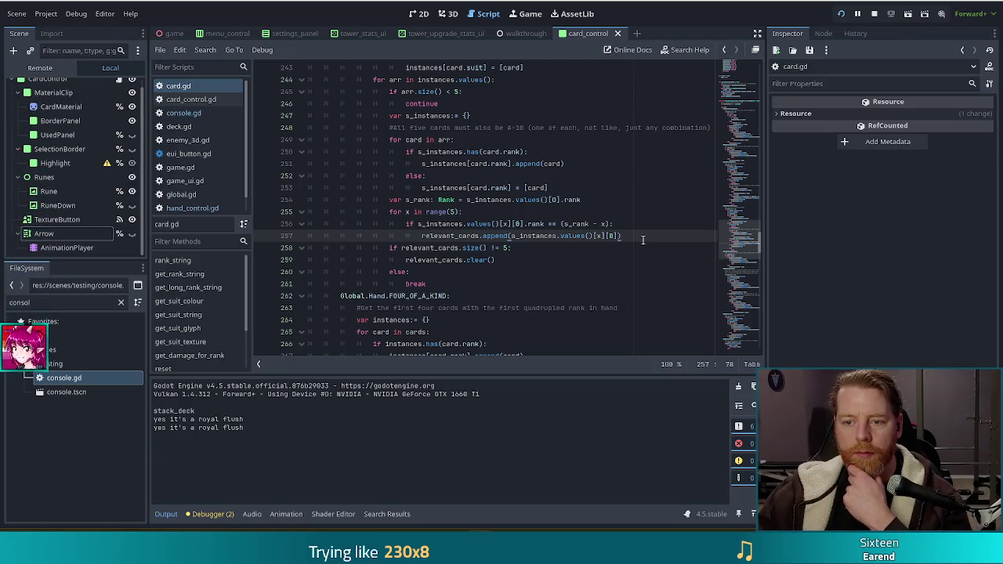
{"action": "mouse_move", "coordinate": [442, 224]}
{"action": "left_mouse_down"}
{"action": "mouse_move", "coordinate": [510, 246]}
{"action": "mouse_move", "coordinate": [631, 234]}
{"action": "left_mouse_up"}
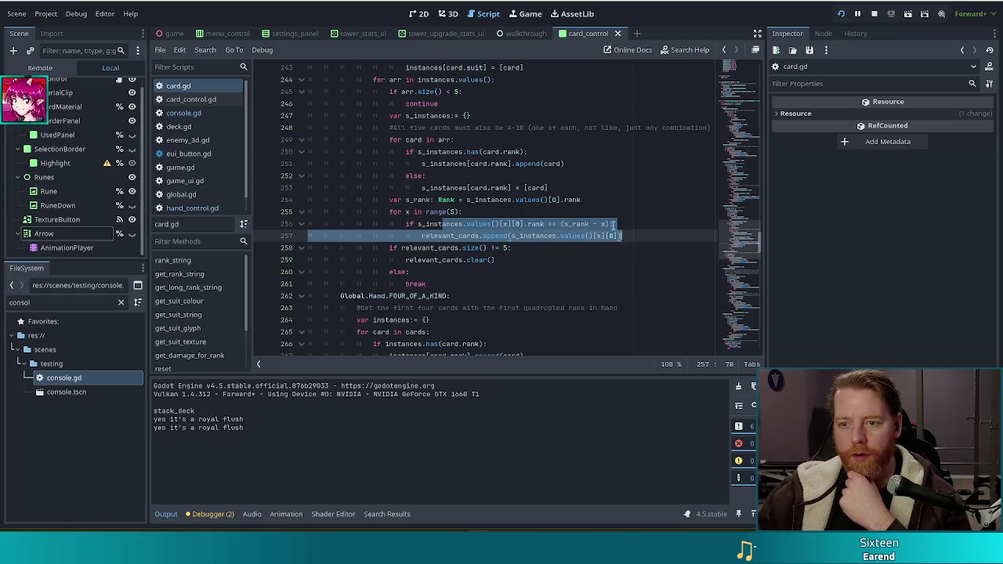
{"action": "scroll", "coordinate": [608, 224], "scroll_direction": "up", "scroll_amount": 2}
{"action": "scroll", "coordinate": [608, 224], "scroll_direction": "up", "scroll_amount": 1}
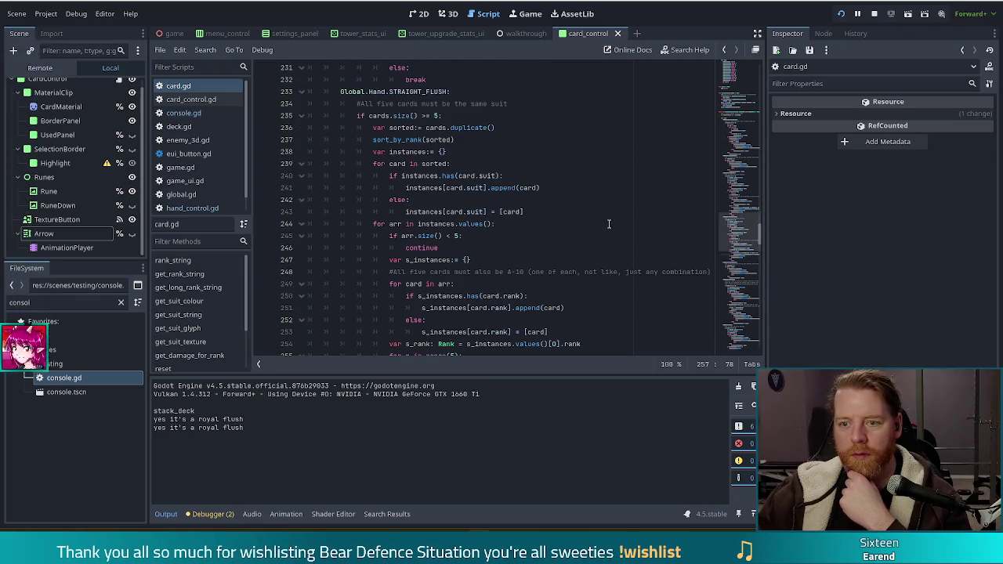
{"action": "scroll", "coordinate": [612, 221], "scroll_direction": "down", "scroll_amount": 5}
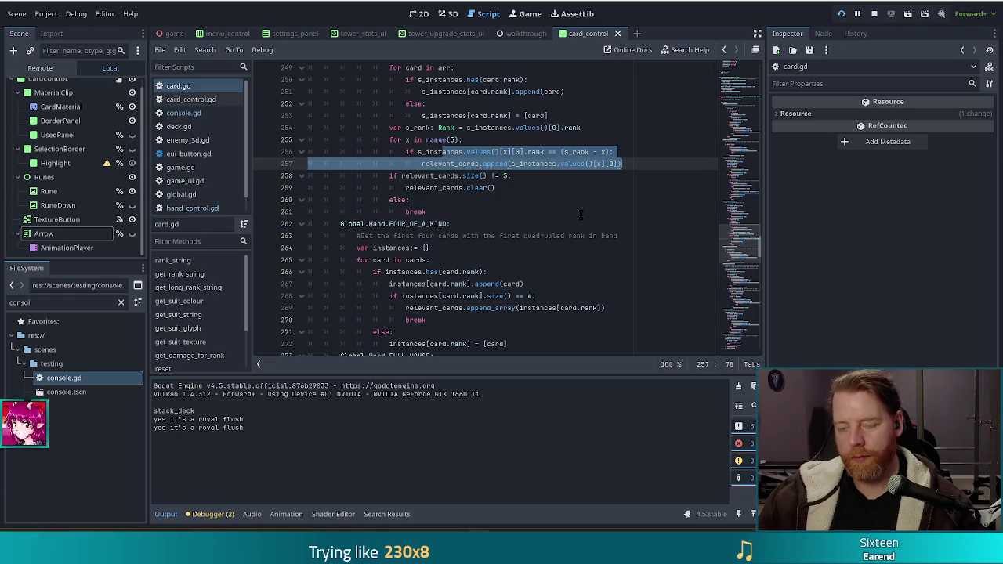
Review the for loop, comparison and append lines, then add a new line after the append call.
{"action": "key", "text": "Right"}
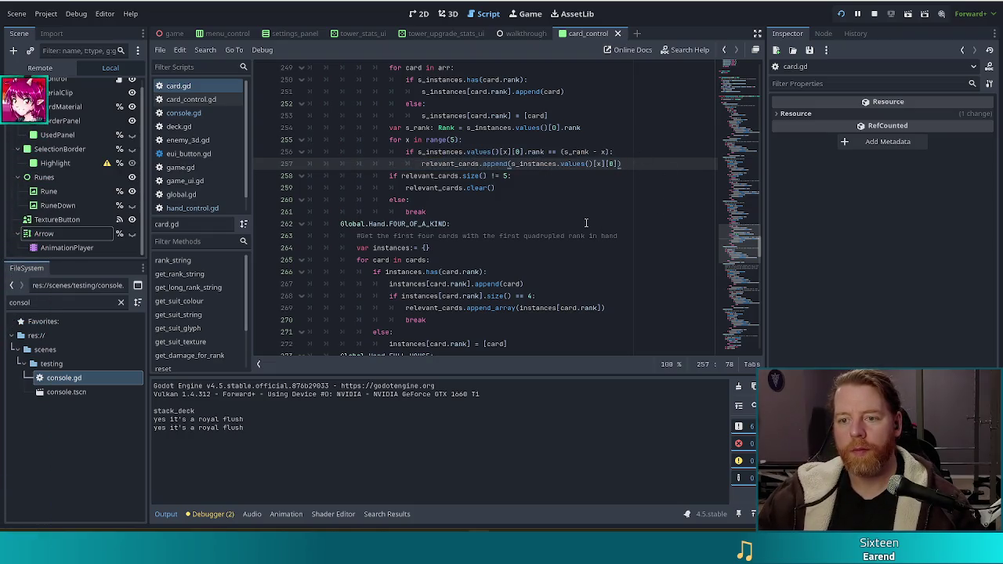
{"action": "left_click_drag", "start_coordinate": [474, 151], "coordinate": [560, 151]}
{"action": "key", "text": "End"}
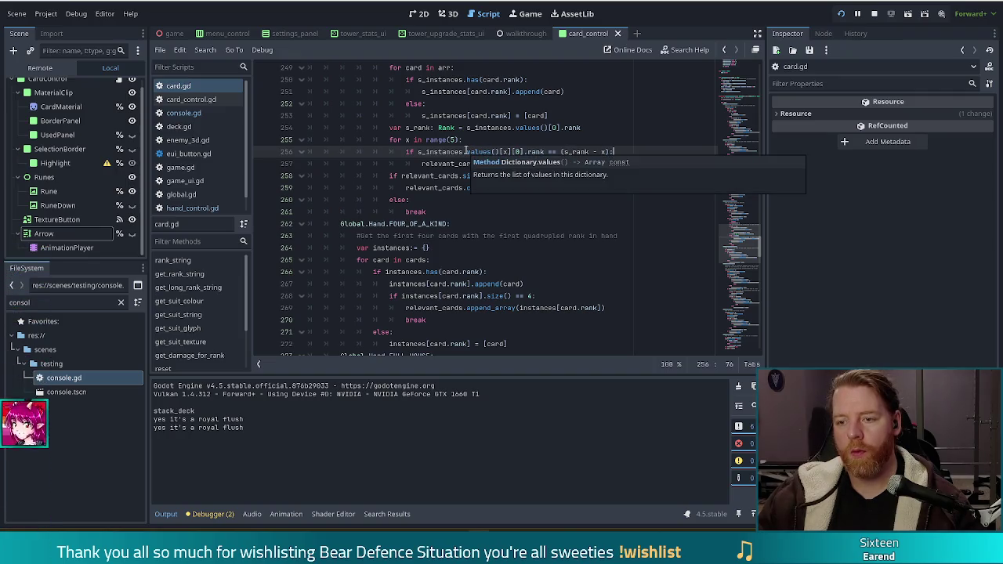
{"action": "left_click", "coordinate": [612, 145]}
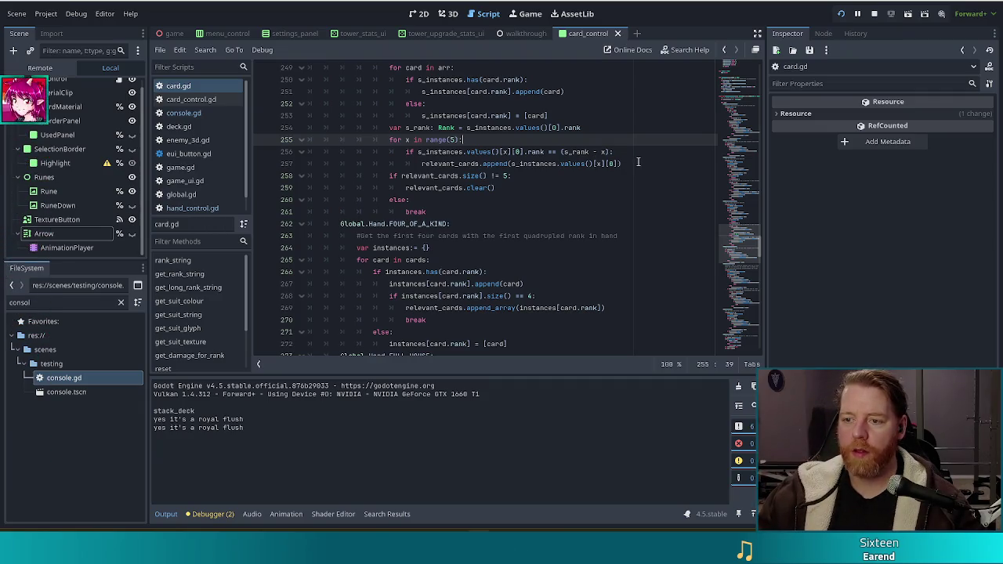
{"action": "left_click", "coordinate": [621, 163]}
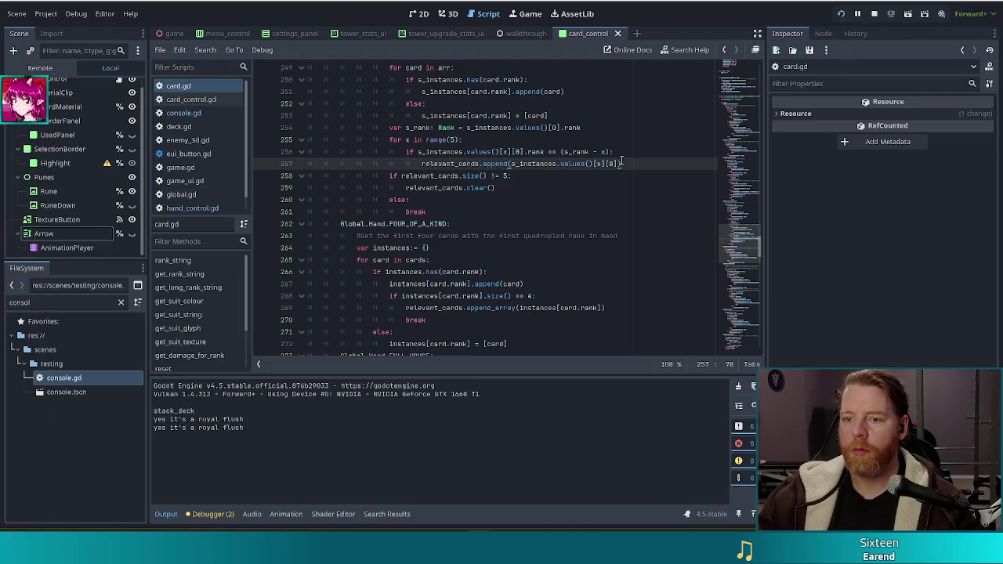
{"action": "left_click_drag", "start_coordinate": [549, 152], "coordinate": [627, 164]}
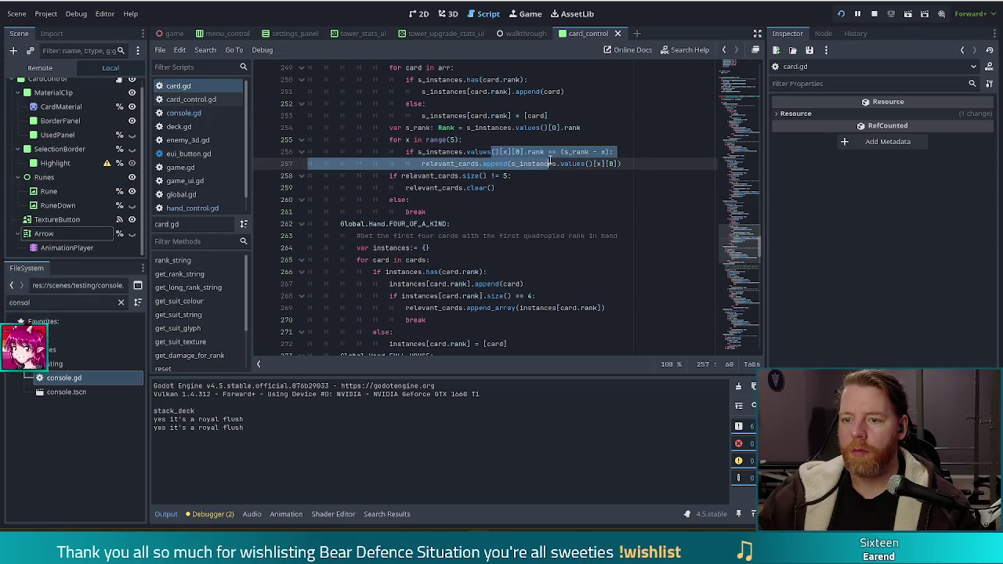
{"action": "left_click", "coordinate": [674, 172]}
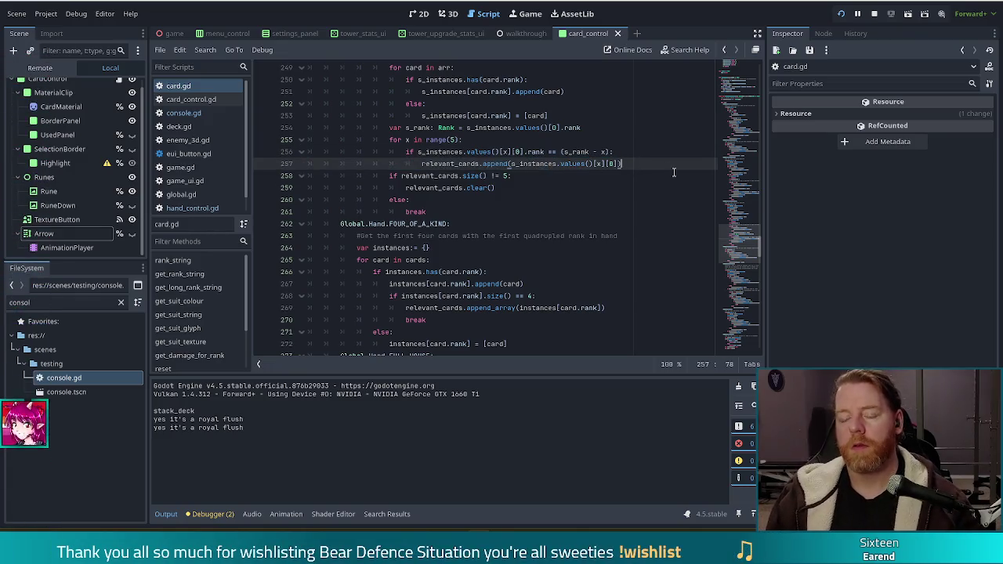
{"action": "key", "text": "Return"}
Outdent the new line 258 by one level so it sits at loop level.
{"action": "key", "text": "BackSpace"}
{"action": "type", "text": "if"}
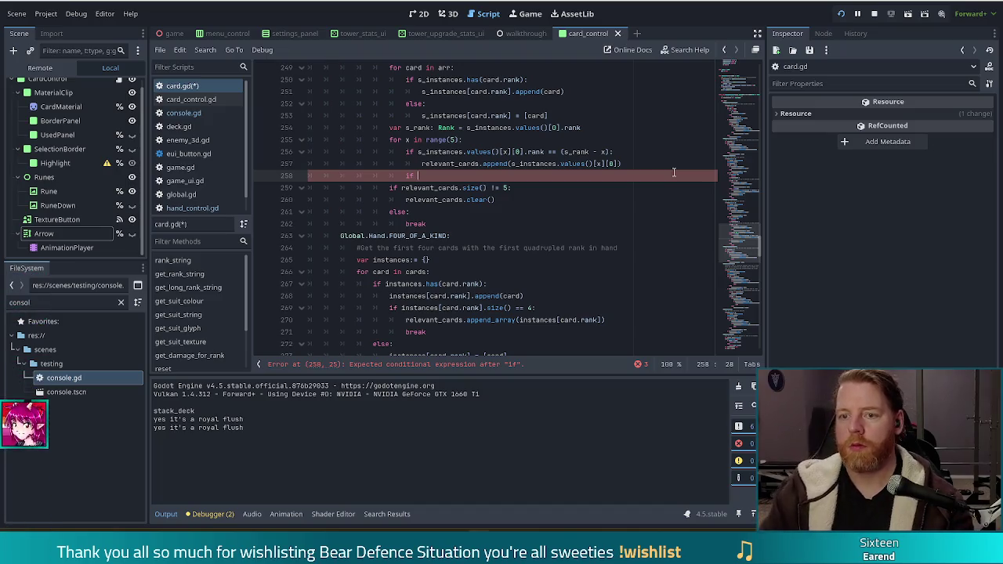
Rewrite the 'if' on line 258 as 'elif' and close the autocomplete popup.
{"action": "key", "text": "BackSpace"}
{"action": "key", "text": "BackSpace"}
{"action": "key", "text": "BackSpace"}
{"action": "type", "text": "elif"}
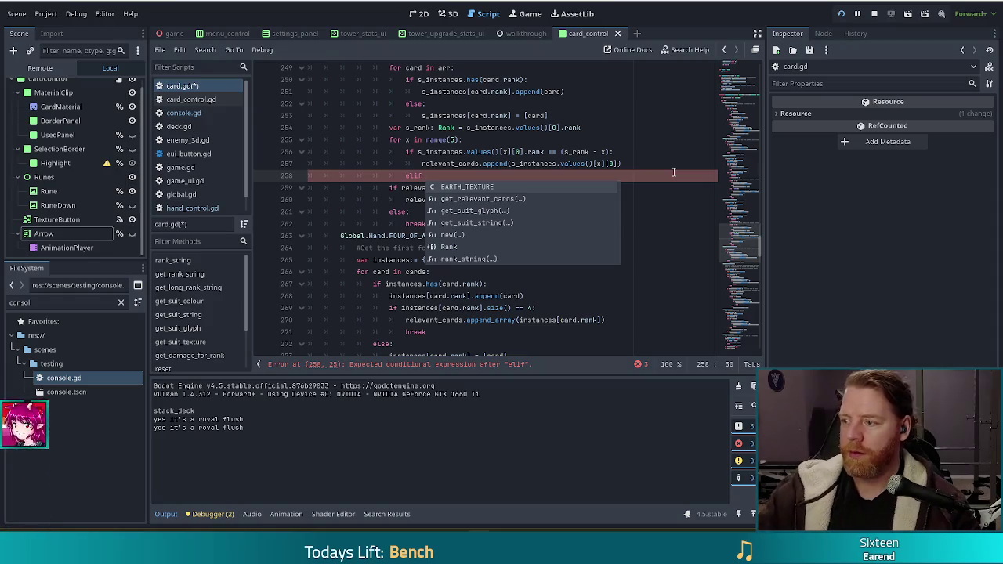
{"action": "key", "text": "Escape"}
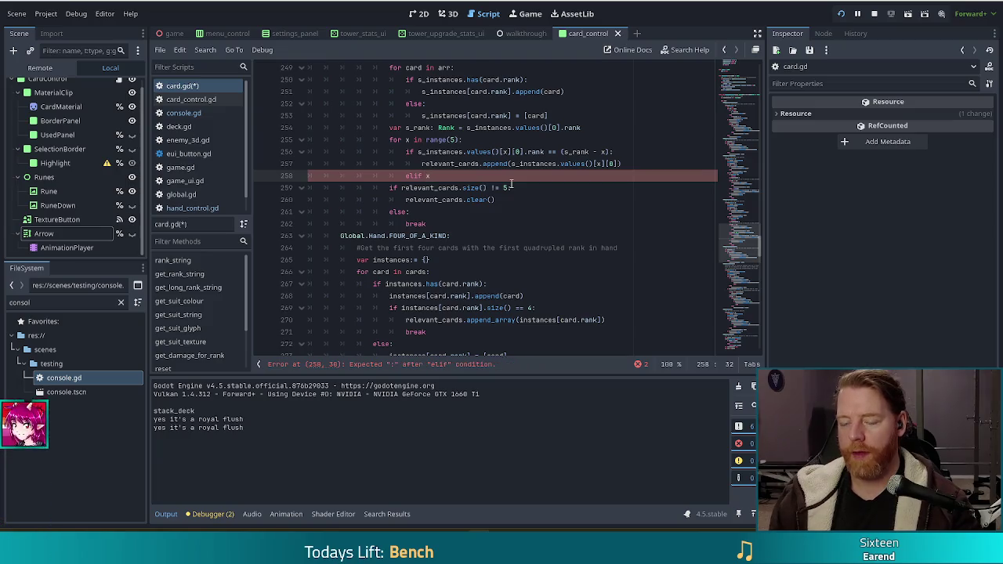
Make line 258 read 'elif x == 4 and' the copied rank expression '== Rank.ACE'.
{"action": "type", "text": "4 and"}
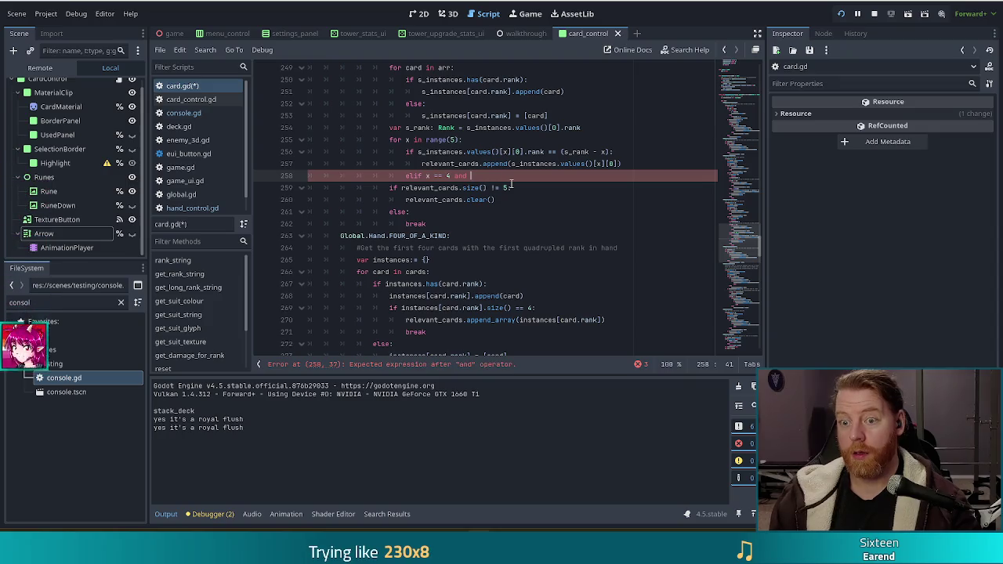
{"action": "left_click_drag", "start_coordinate": [417, 152], "coordinate": [544, 152]}
{"action": "key", "text": "ctrl+c"}
{"action": "left_click", "coordinate": [494, 178]}
{"action": "key", "text": "ctrl+v"}
{"action": "type", "text": "== "}
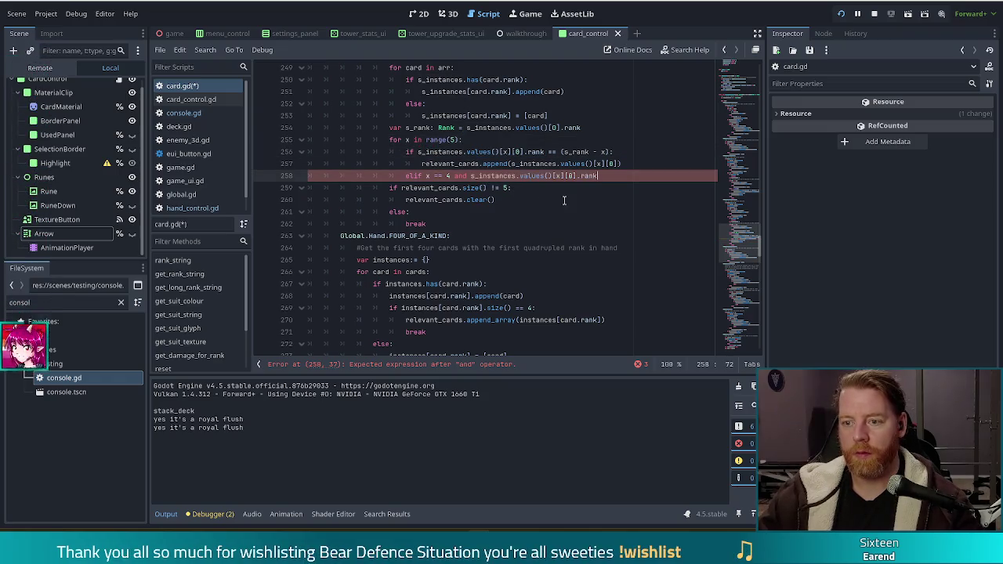
{"action": "type", "text": "Rank.A"}
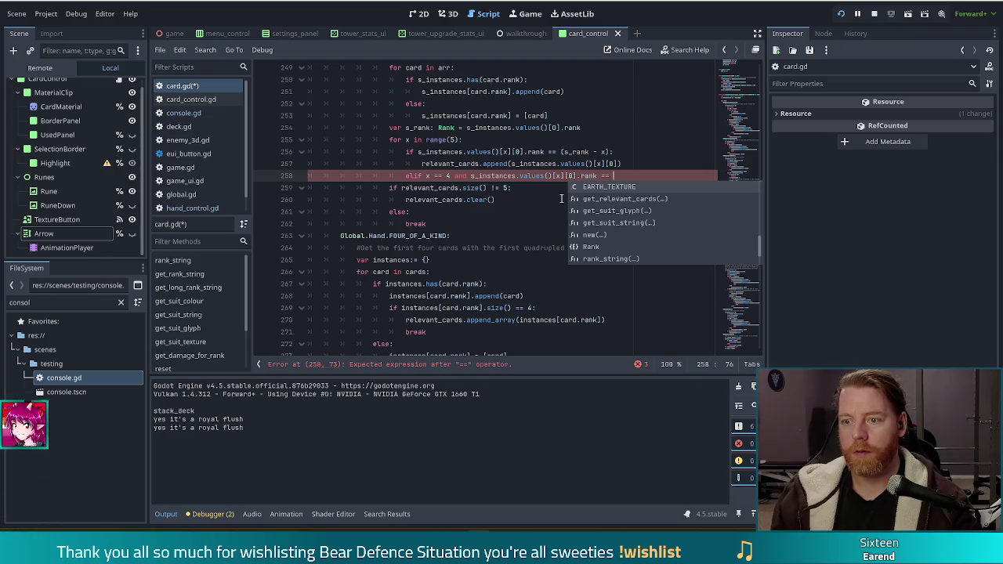
{"action": "key", "text": "Return"}
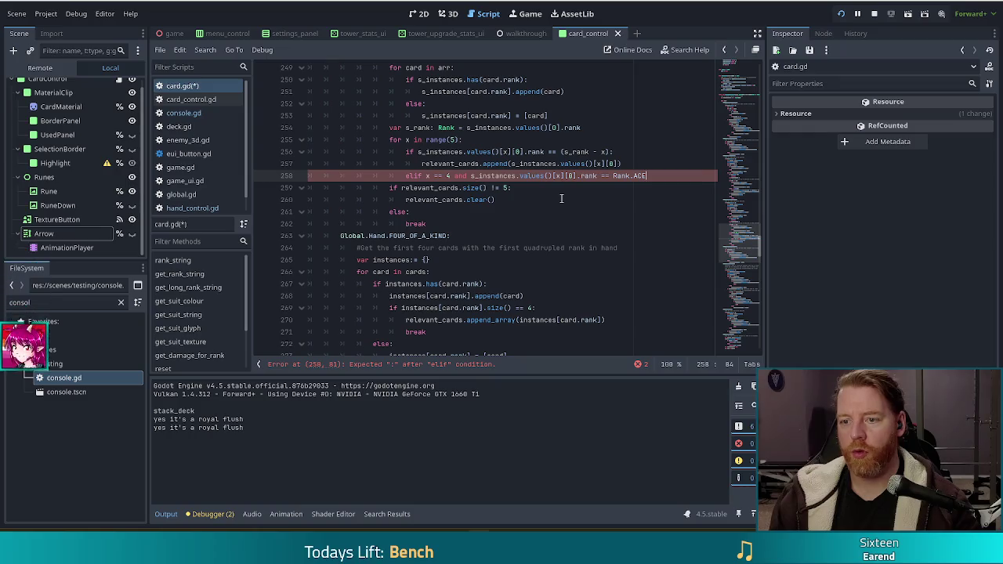
Continue the condition with 'and' the previous card's rank at x-1 '== Rank.TWO'.
{"action": "type", "text": " \\"}
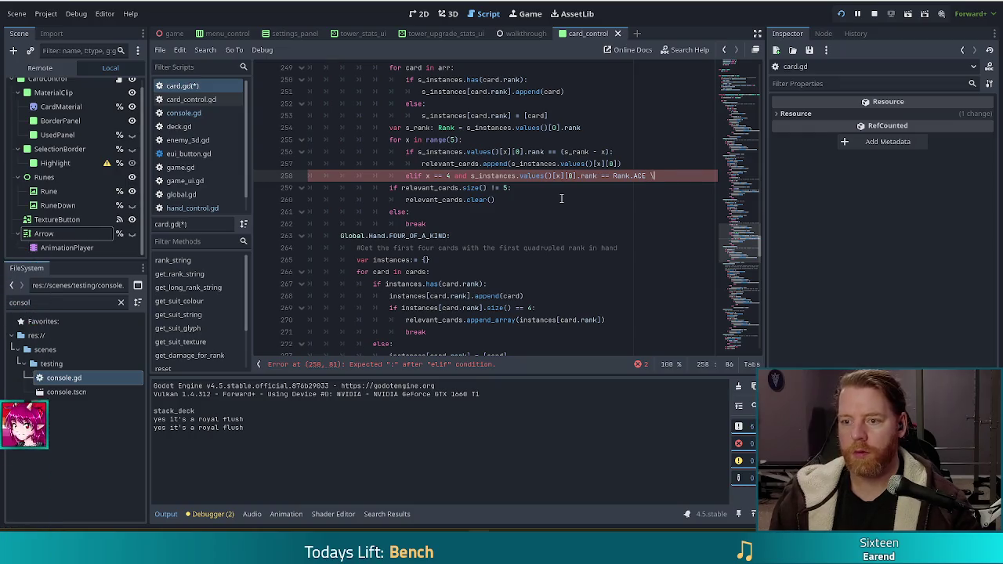
{"action": "key", "text": "Return"}
{"action": "type", "text": "nd"}
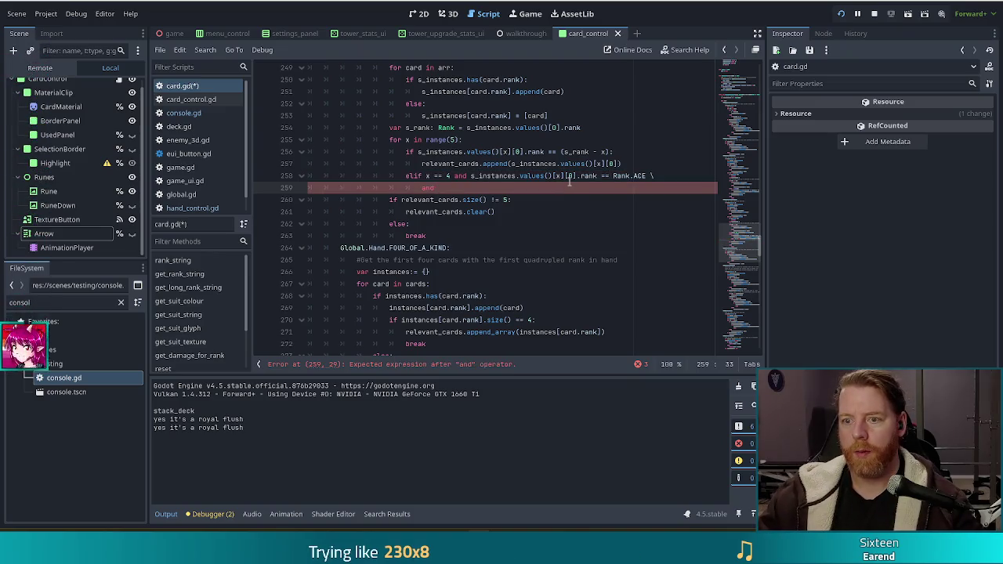
{"action": "left_click_drag", "start_coordinate": [470, 175], "coordinate": [594, 176]}
{"action": "key", "text": "ctrl+c"}
{"action": "left_click", "coordinate": [478, 188]}
{"action": "key", "text": "ctrl+v"}
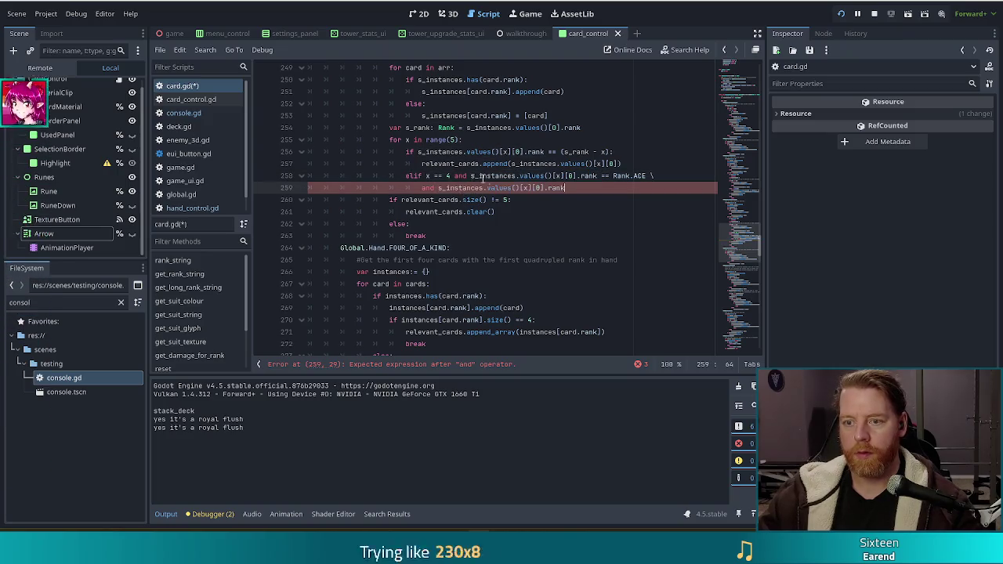
{"action": "type", "text": "-1"}
{"action": "left_click", "coordinate": [593, 188]}
{"action": "type", "text": "== Rank"}
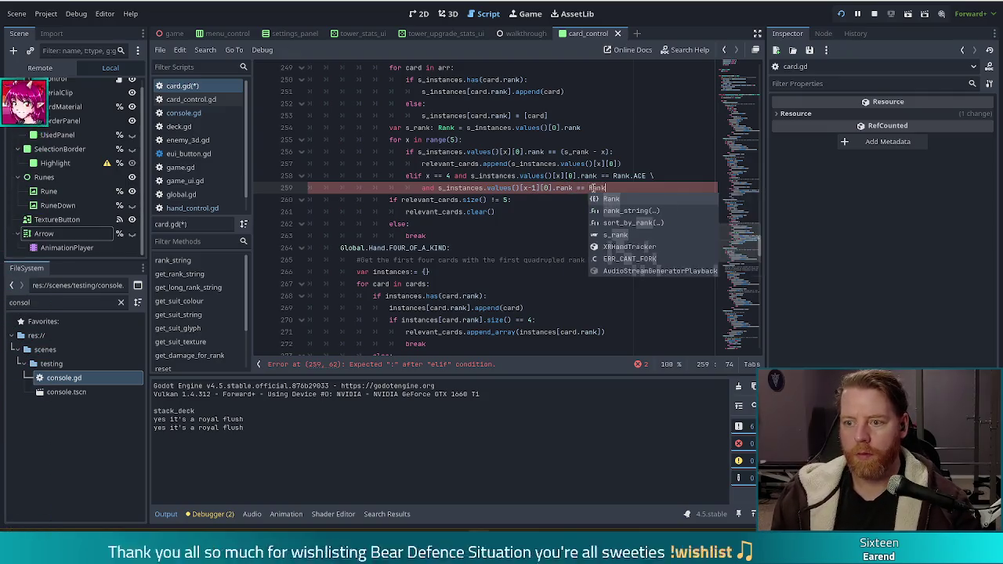
{"action": "type", "text": ".TWO"}
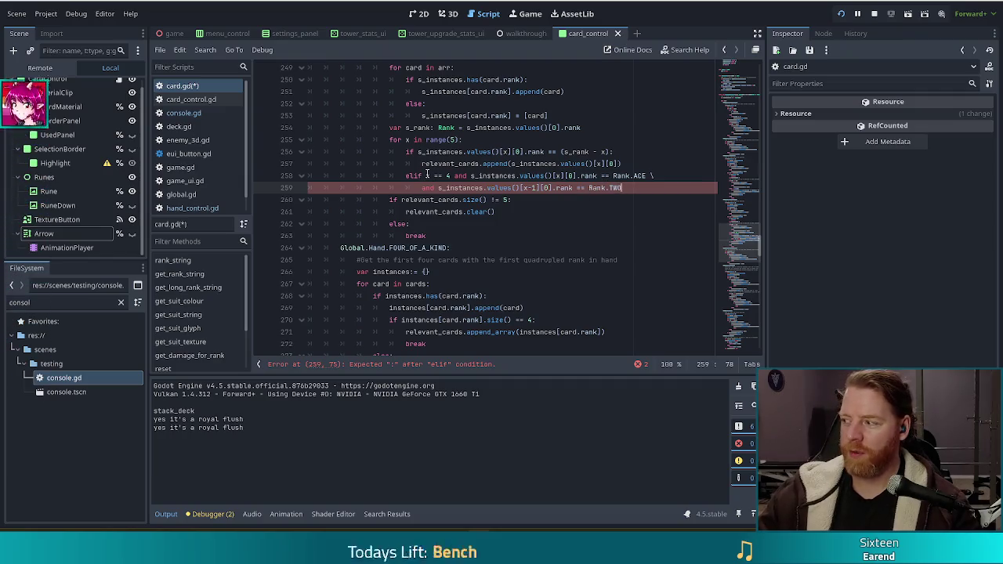
End the elif with ':' and paste the relevant_cards.append statement beneath it.
{"action": "mouse_move", "coordinate": [427, 175]}
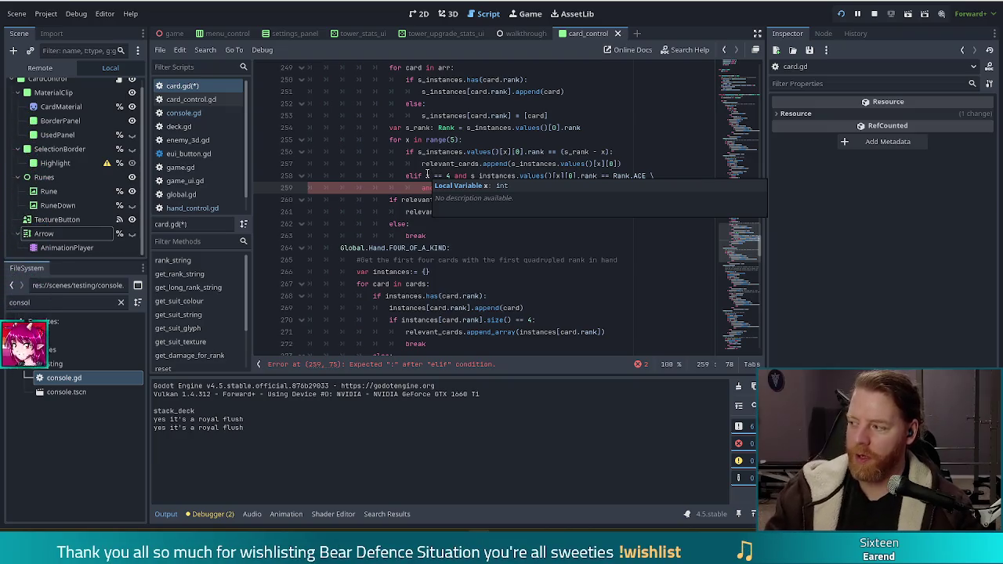
{"action": "key", "text": "Up"}
{"action": "key", "text": "Up"}
{"action": "key", "text": "Up"}
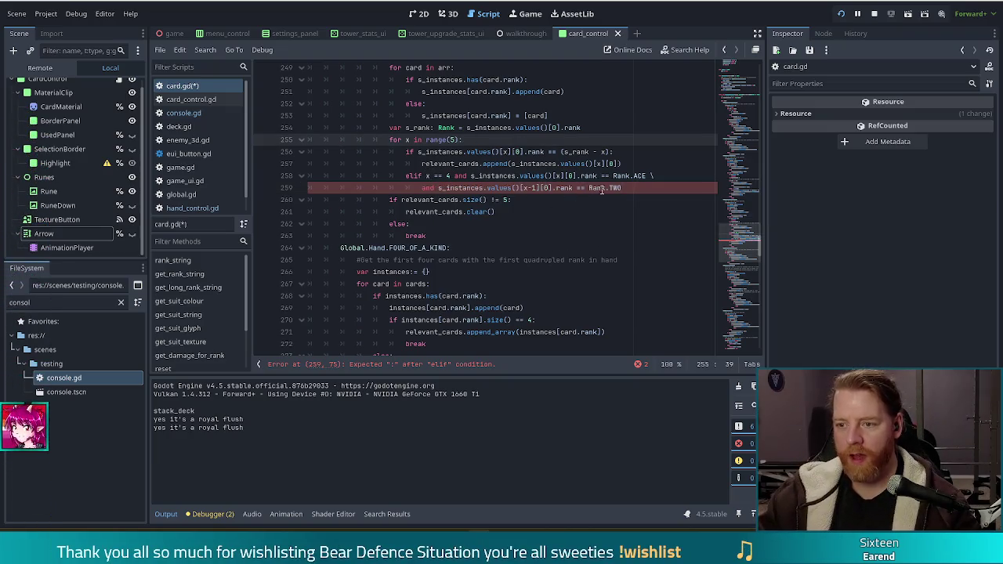
{"action": "left_click", "coordinate": [635, 188]}
{"action": "type", "text": ":"}
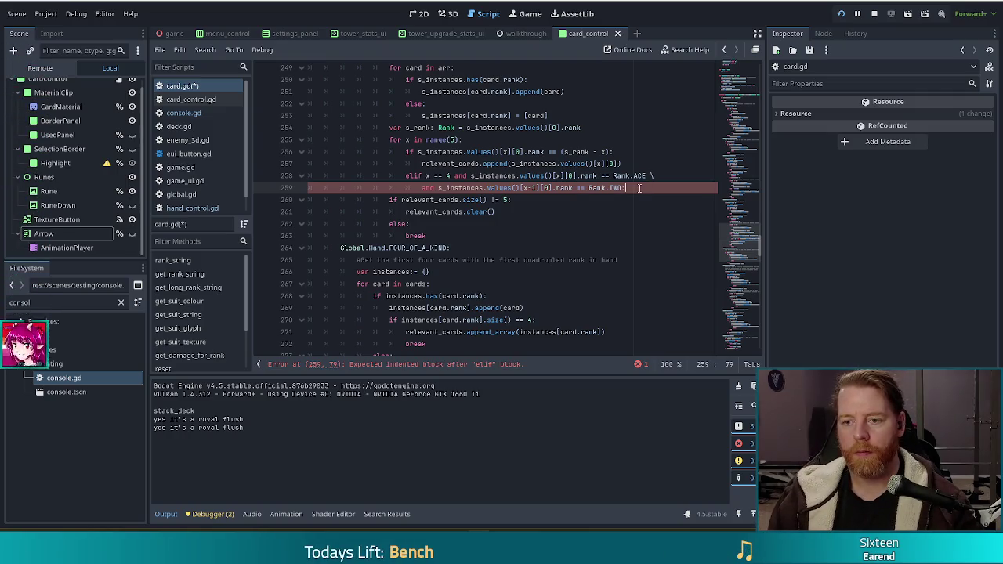
{"action": "key", "text": "Return"}
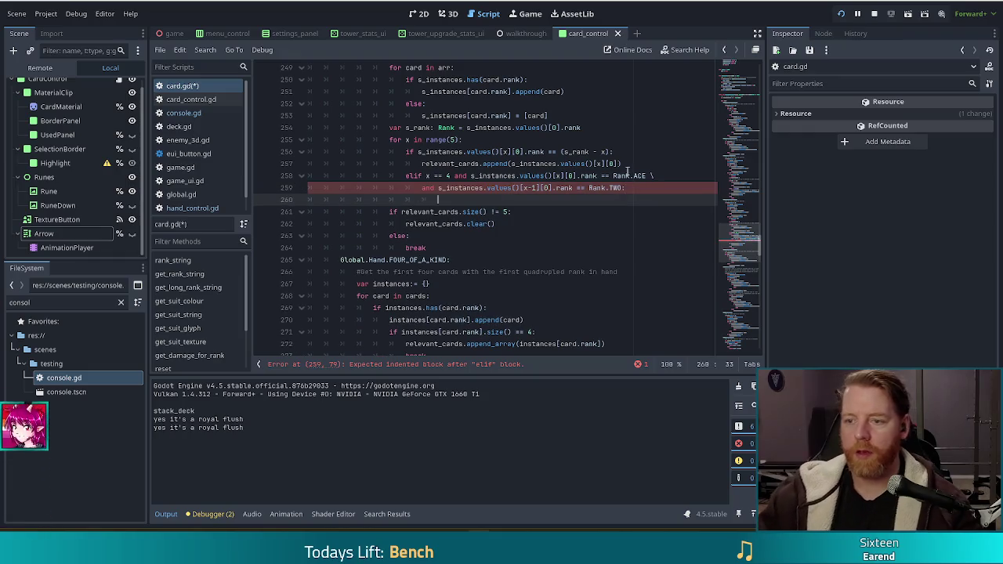
{"action": "left_click_drag", "start_coordinate": [629, 176], "coordinate": [641, 154]}
{"action": "left_click", "coordinate": [616, 202]}
{"action": "key", "text": "ctrl+v"}
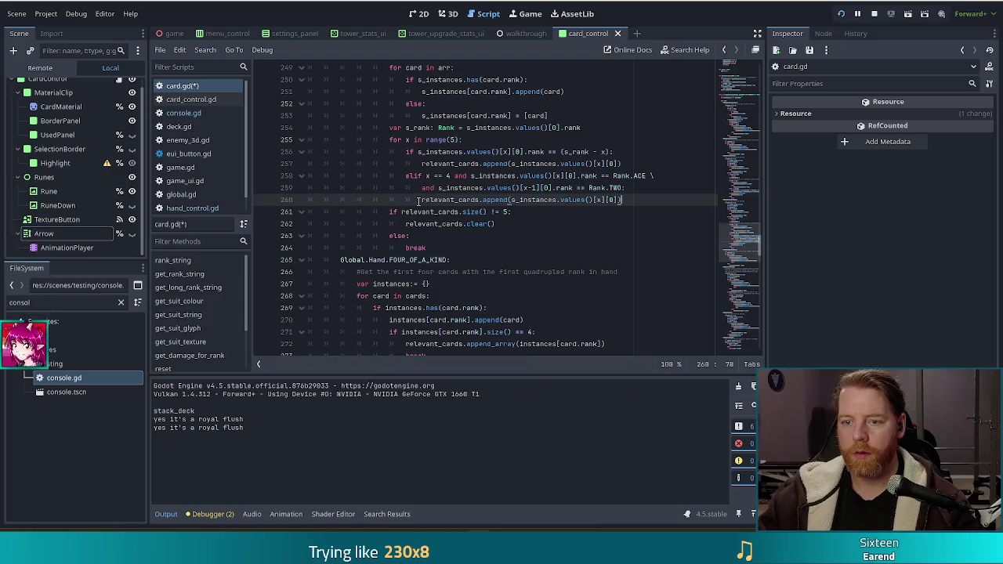
Align the continuation line 259 with the elif to fix the indentation.
{"action": "left_click", "coordinate": [421, 188]}
{"action": "key", "text": "BackSpace"}
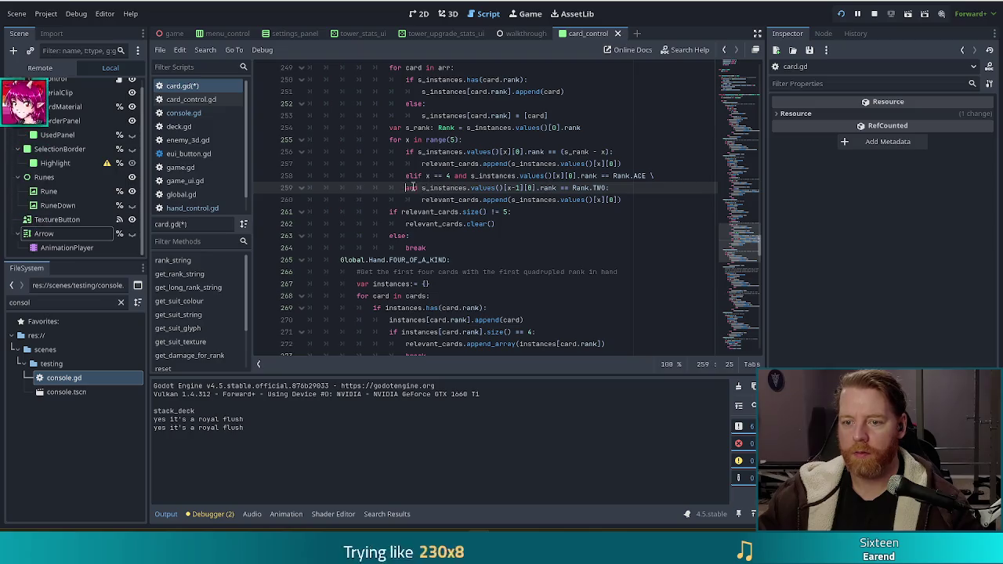
{"action": "left_click", "coordinate": [491, 188]}
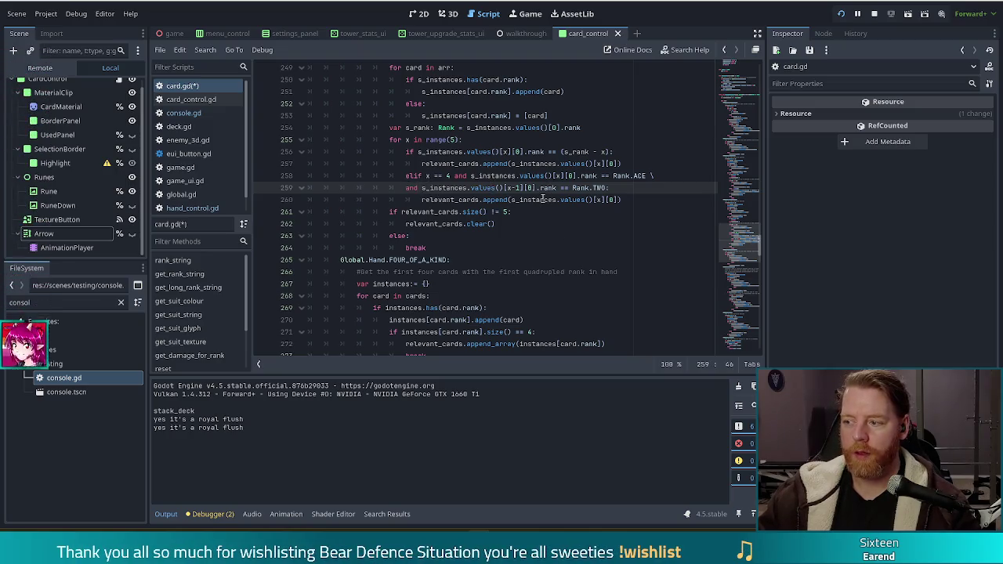
{"action": "mouse_move", "coordinate": [542, 199]}
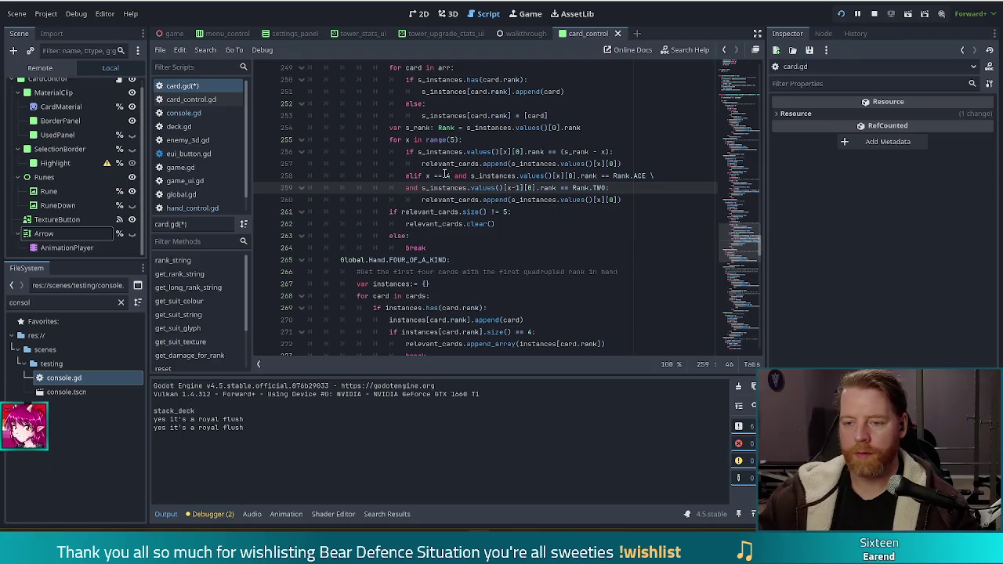
{"action": "left_click", "coordinate": [649, 200]}
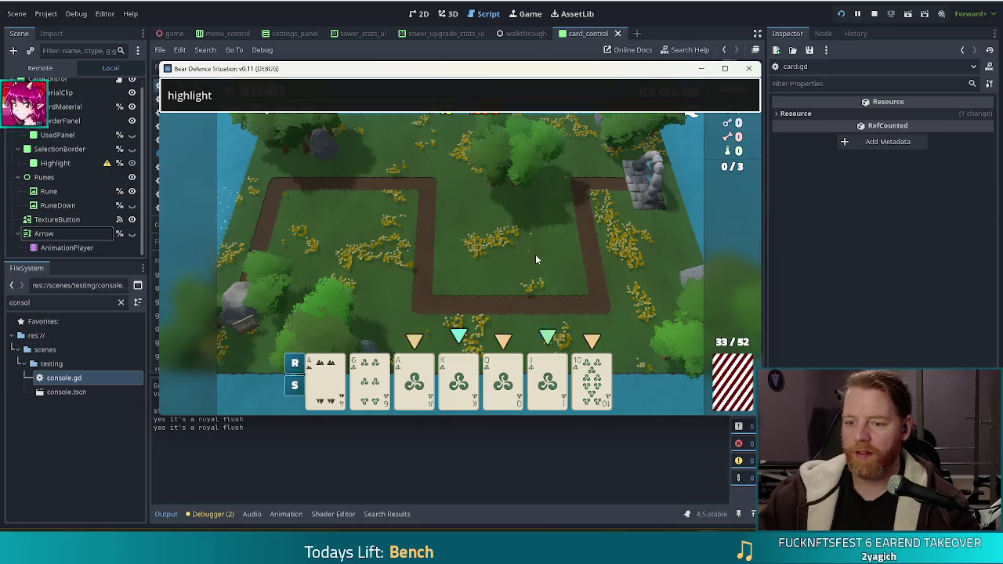
Inspect the dealt Wind cards in the running game, then stop it with F8.
{"action": "mouse_move", "coordinate": [439, 377]}
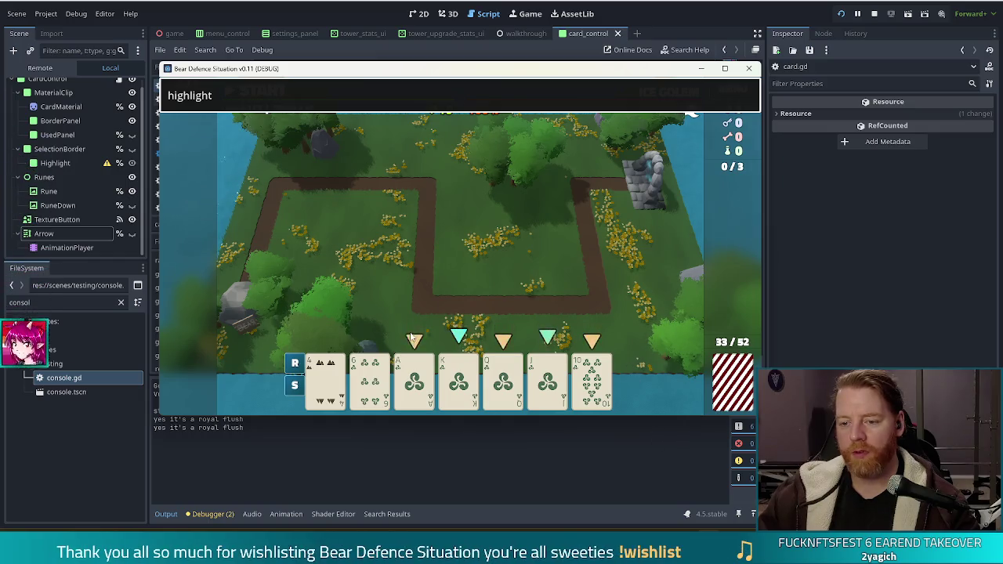
{"action": "mouse_move", "coordinate": [483, 377]}
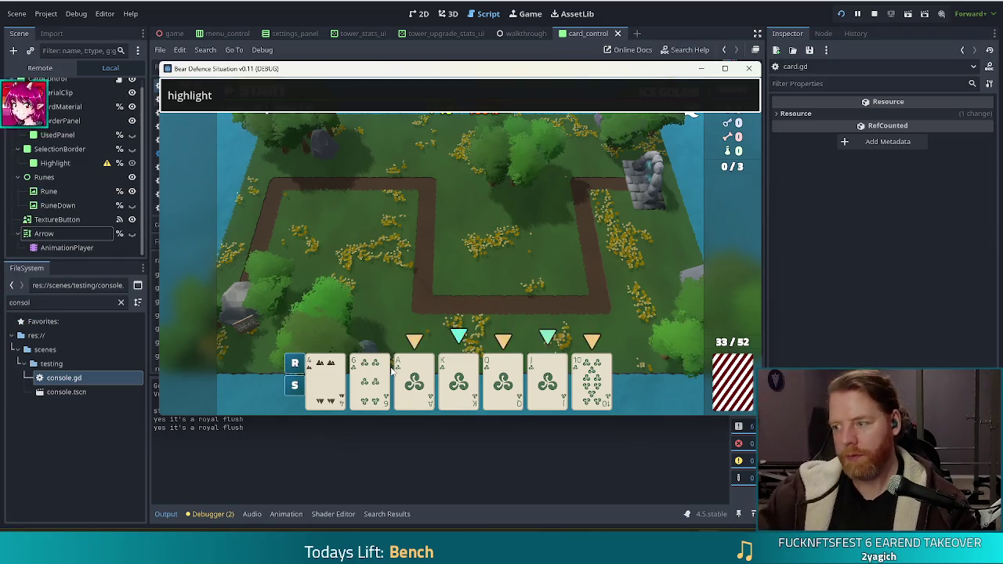
{"action": "key", "text": "F8"}
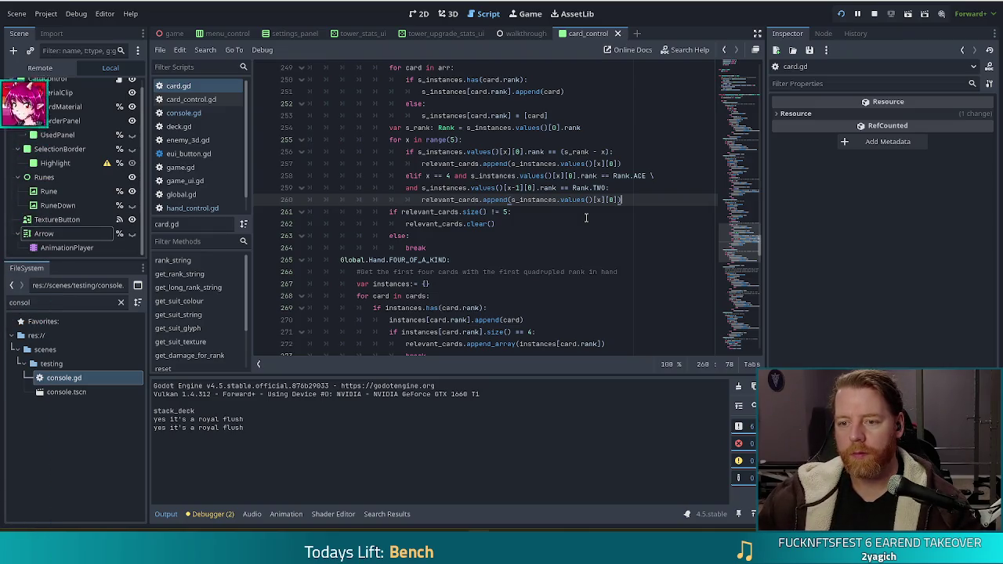
Add print("yes hello this is straight flush") under else: in the straight-flush block.
{"action": "key", "text": "Up"}
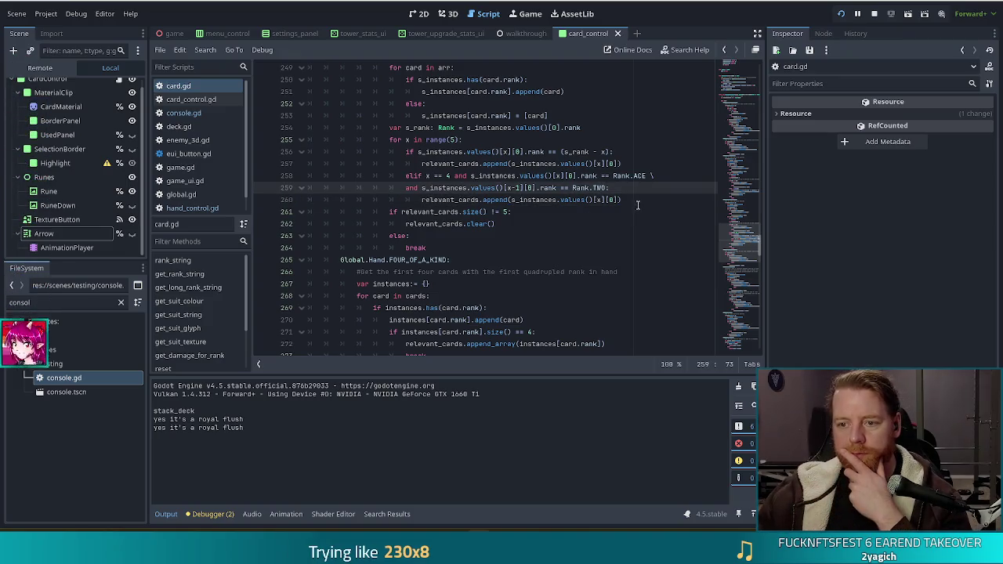
{"action": "scroll", "coordinate": [637, 205], "scroll_direction": "up", "scroll_amount": 10}
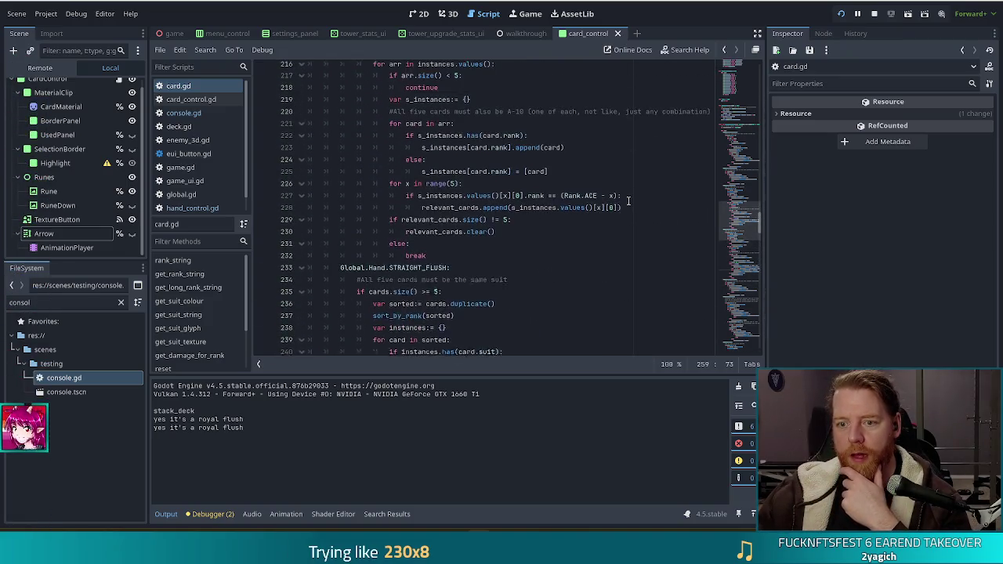
{"action": "scroll", "coordinate": [523, 243], "scroll_direction": "down", "scroll_amount": 10}
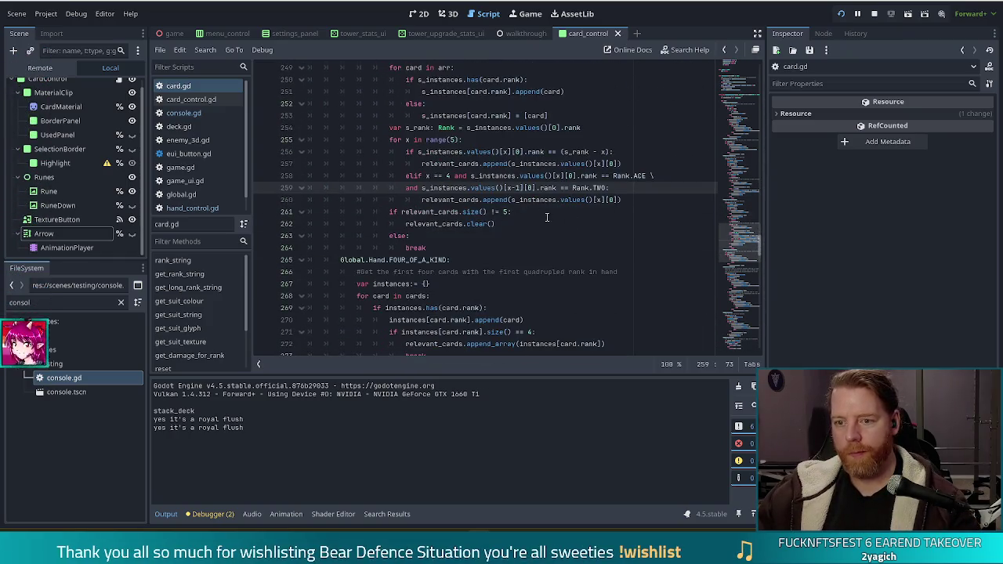
{"action": "left_click", "coordinate": [474, 212]}
{"action": "left_click", "coordinate": [509, 225]}
{"action": "left_click", "coordinate": [447, 240]}
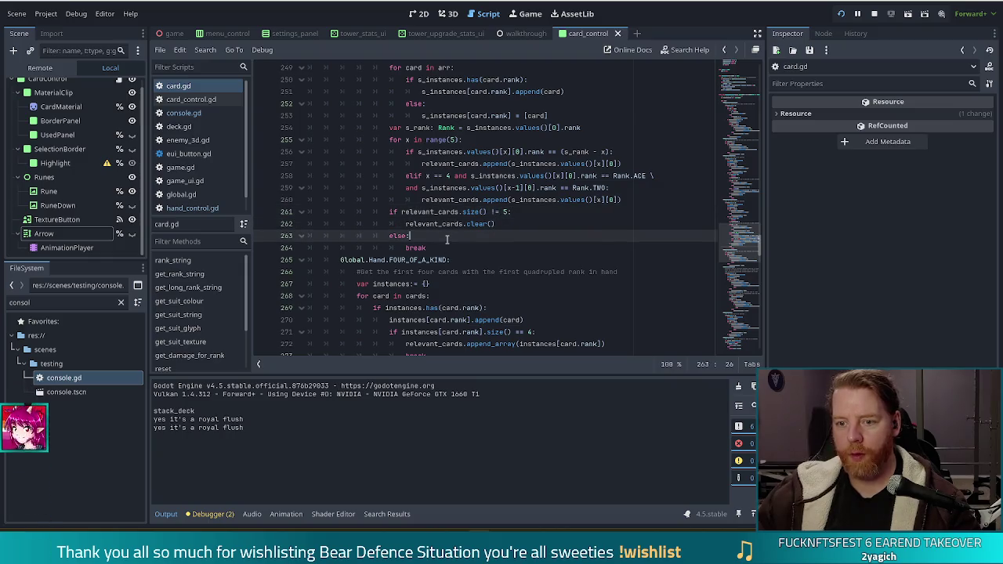
{"action": "key", "text": "Return"}
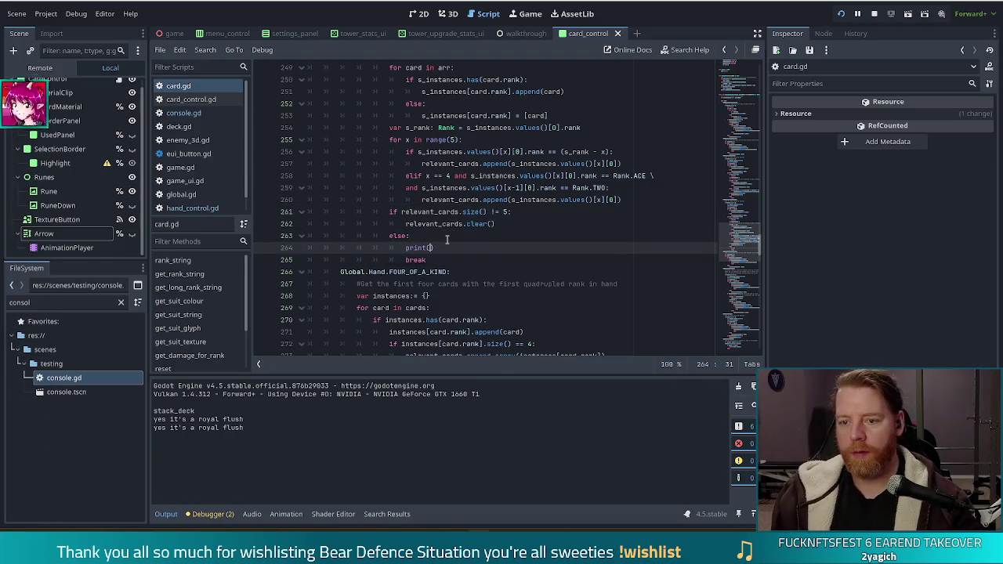
{"action": "type", "text": "\"yes hello this is straight flush"}
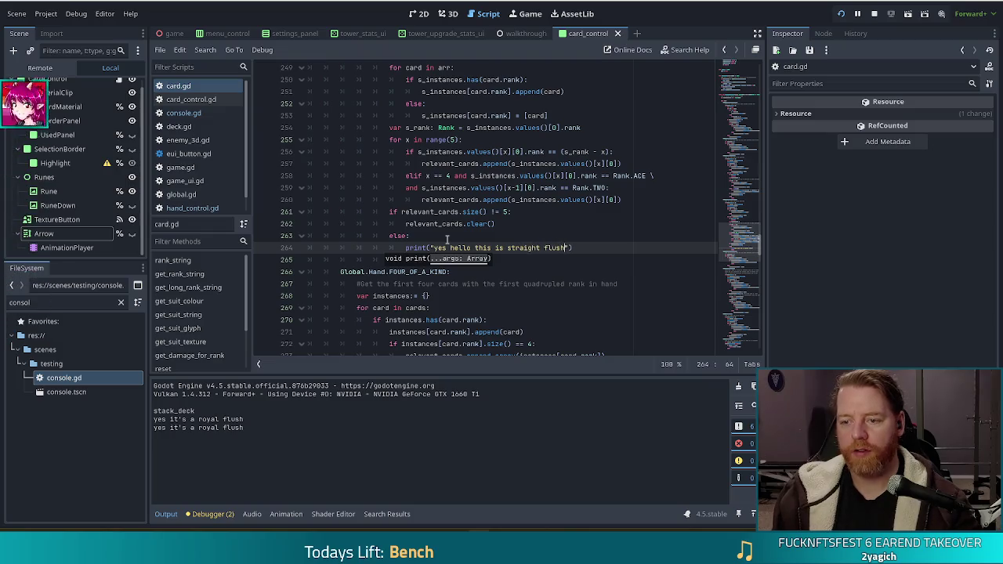
{"action": "type", "text": "h"}
{"action": "scroll", "coordinate": [499, 200], "scroll_direction": "up", "scroll_amount": 4}
Change the royal flush check on line 207 to cards.size() >= 15.
{"action": "scroll", "coordinate": [499, 200], "scroll_direction": "up", "scroll_amount": 15}
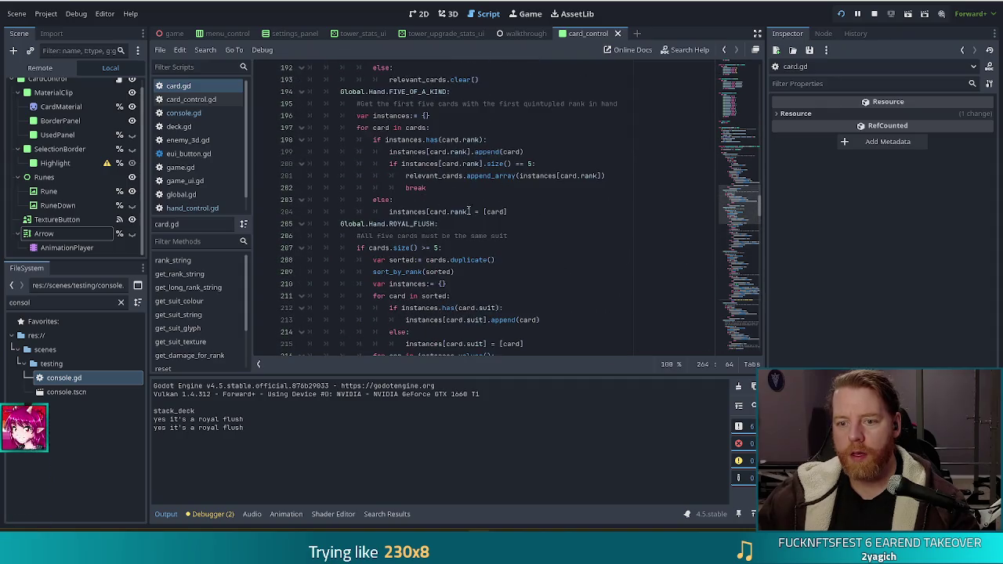
{"action": "left_click", "coordinate": [458, 224]}
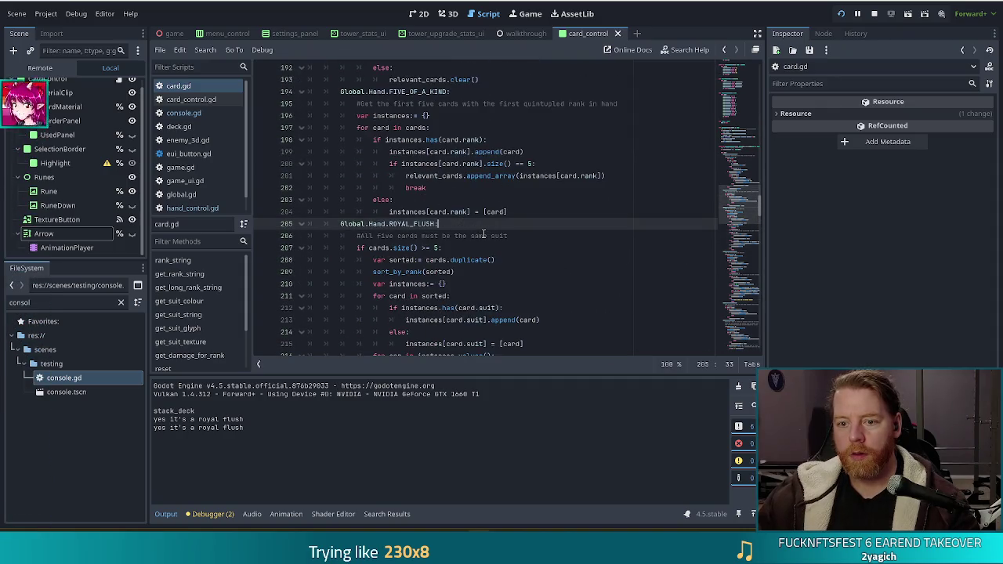
{"action": "scroll", "coordinate": [484, 234], "scroll_direction": "down", "scroll_amount": 5}
{"action": "scroll", "coordinate": [483, 234], "scroll_direction": "down", "scroll_amount": 3}
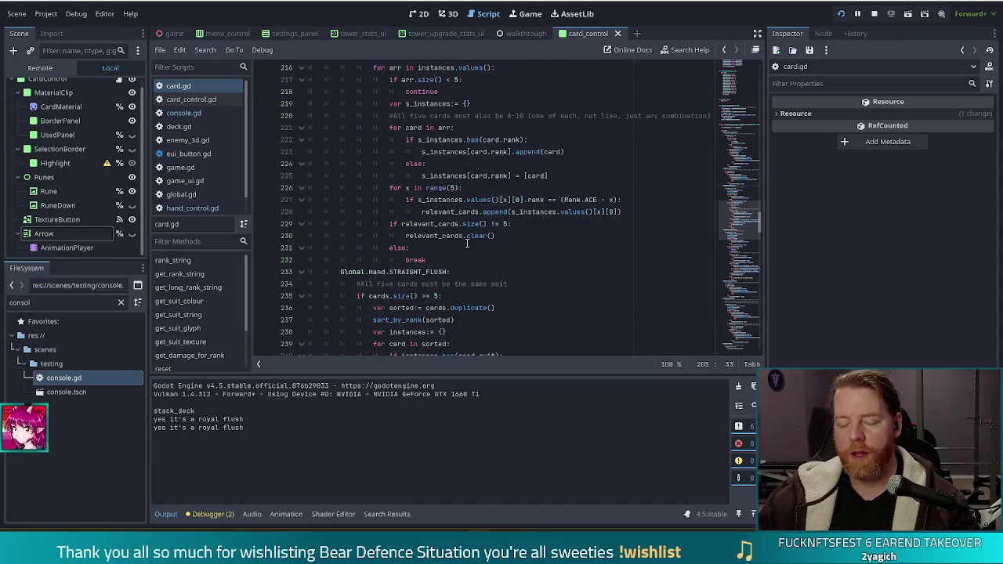
{"action": "scroll", "coordinate": [465, 245], "scroll_direction": "up", "scroll_amount": 6}
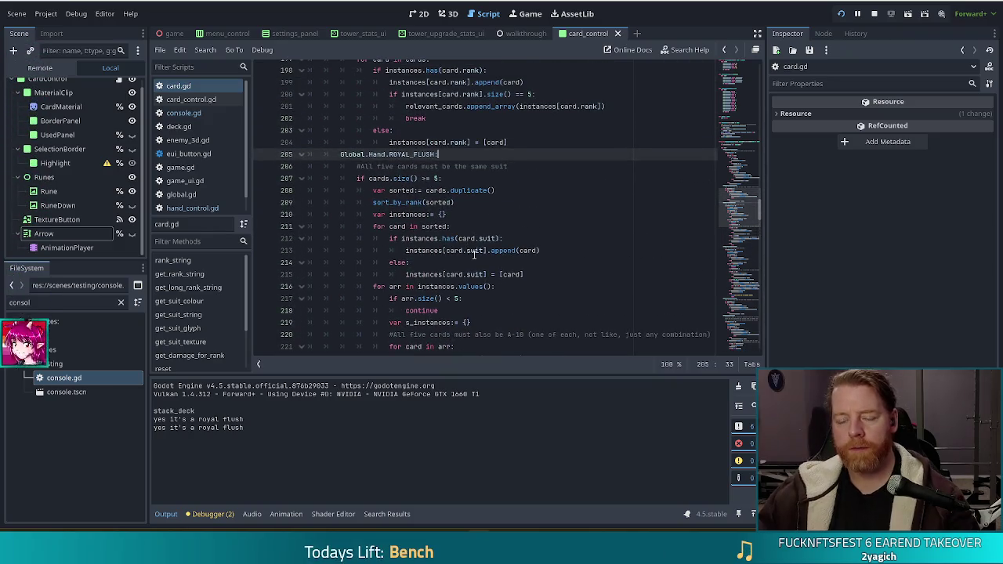
{"action": "left_click", "coordinate": [436, 178]}
{"action": "type", "text": "1"}
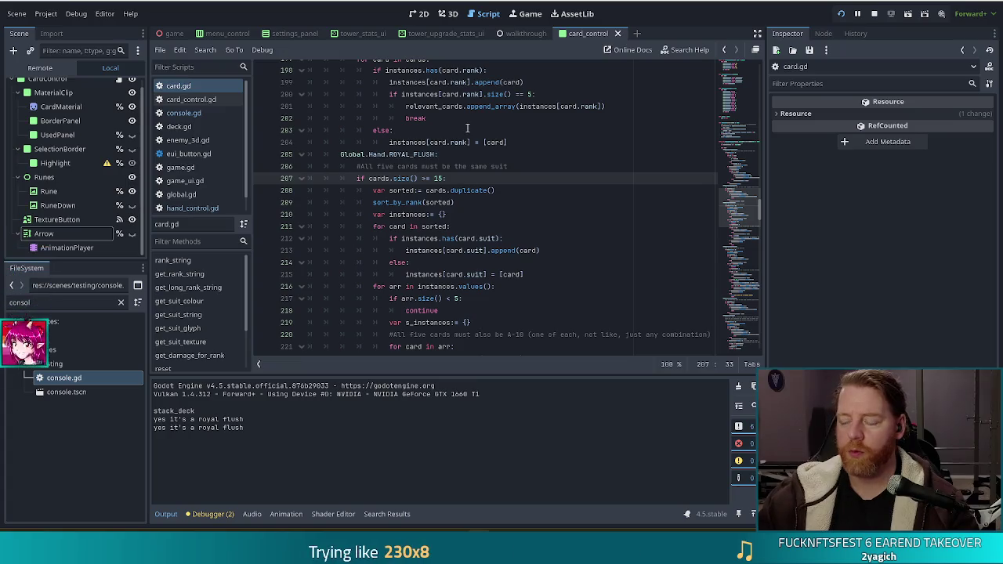
Scroll down to the straight-flush code around line 262 and run the game with F5.
{"action": "scroll", "coordinate": [467, 128], "scroll_direction": "down", "scroll_amount": 10}
{"action": "left_click", "coordinate": [501, 168]}
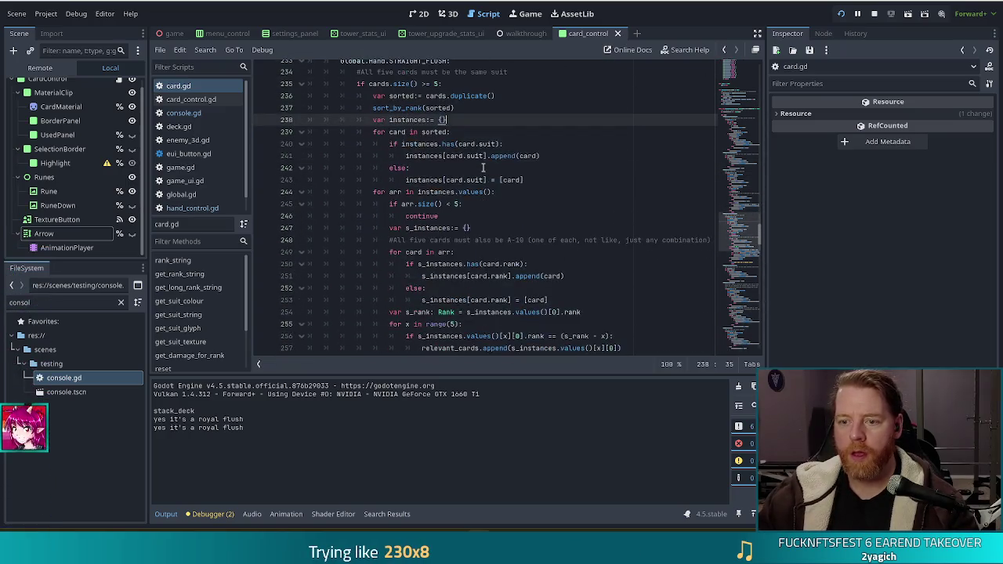
{"action": "scroll", "coordinate": [483, 168], "scroll_direction": "down", "scroll_amount": 4}
{"action": "left_click", "coordinate": [484, 264]}
{"action": "key", "text": "F5"}
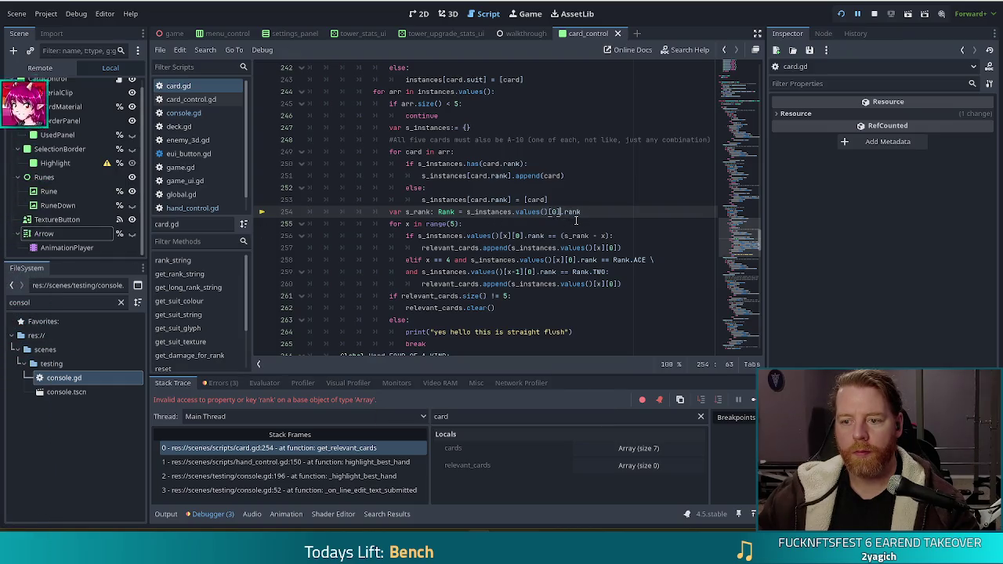
Change line 254 to values()[0][0].rank and resume the paused game from the debugger.
{"action": "left_click", "coordinate": [517, 211]}
{"action": "type", "text": "[0]"}
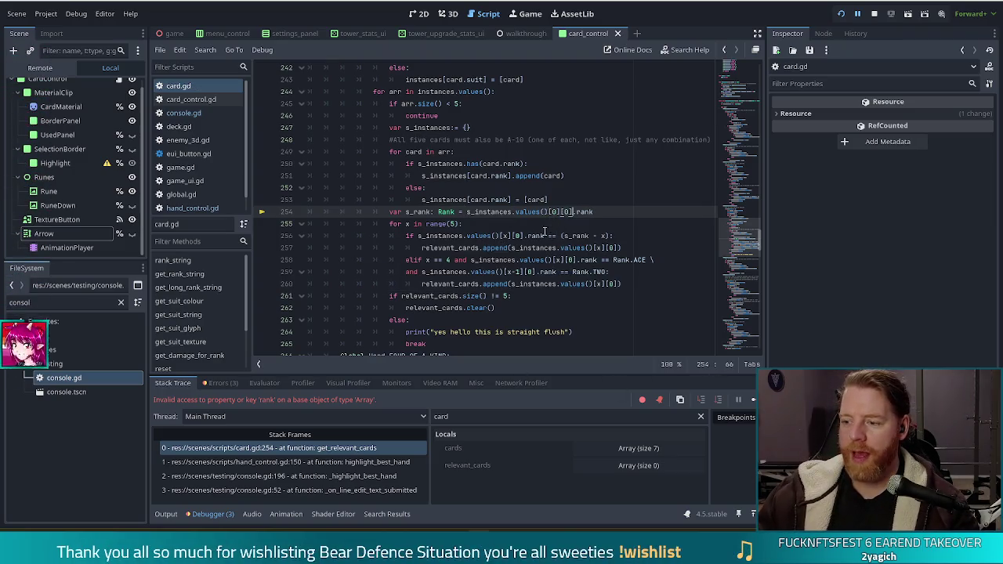
{"action": "mouse_move", "coordinate": [481, 235]}
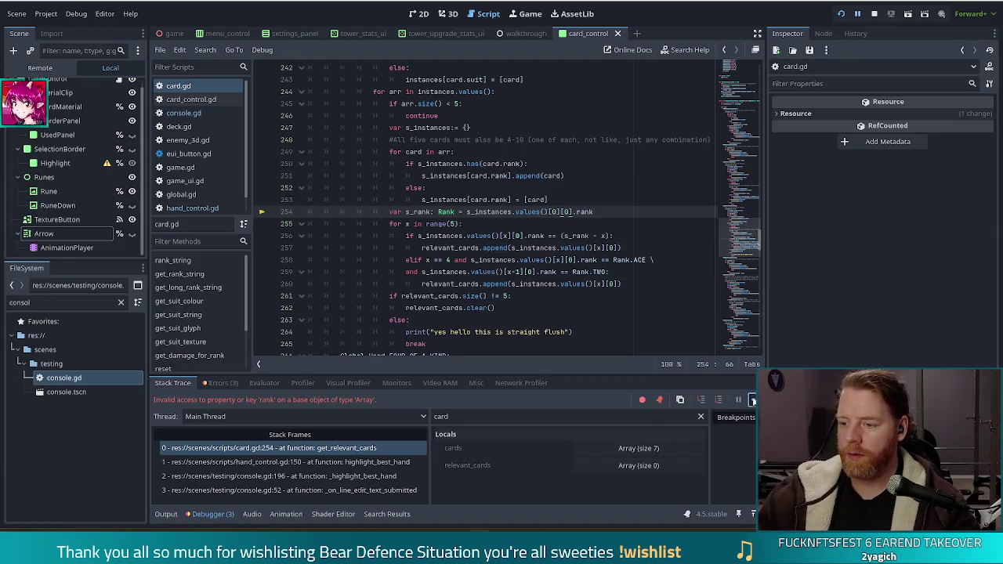
{"action": "left_click", "coordinate": [752, 400]}
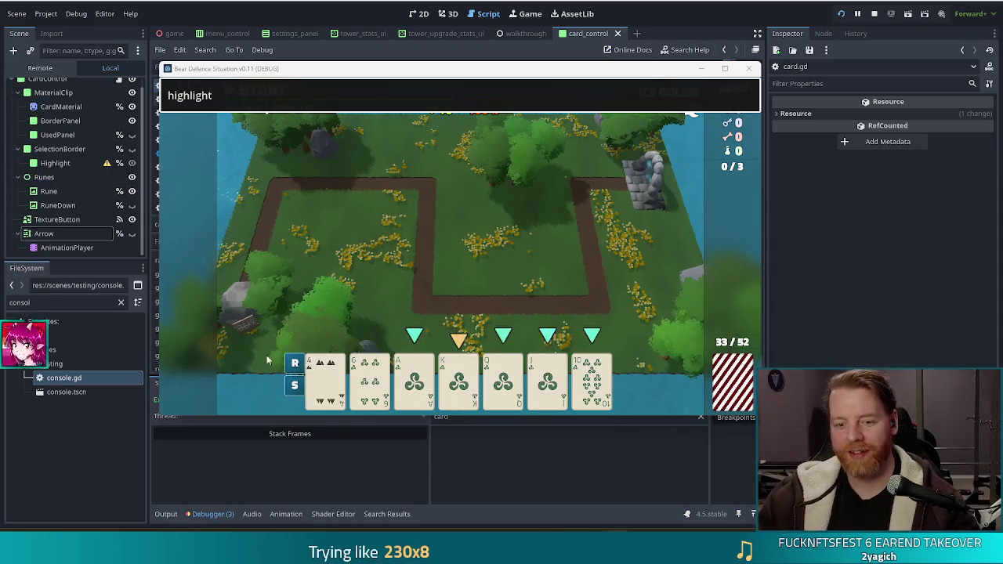
{"action": "left_click", "coordinate": [158, 513]}
Run highlight, discard the 10 card with the discard command, and type highlight again.
{"action": "left_click", "coordinate": [161, 514]}
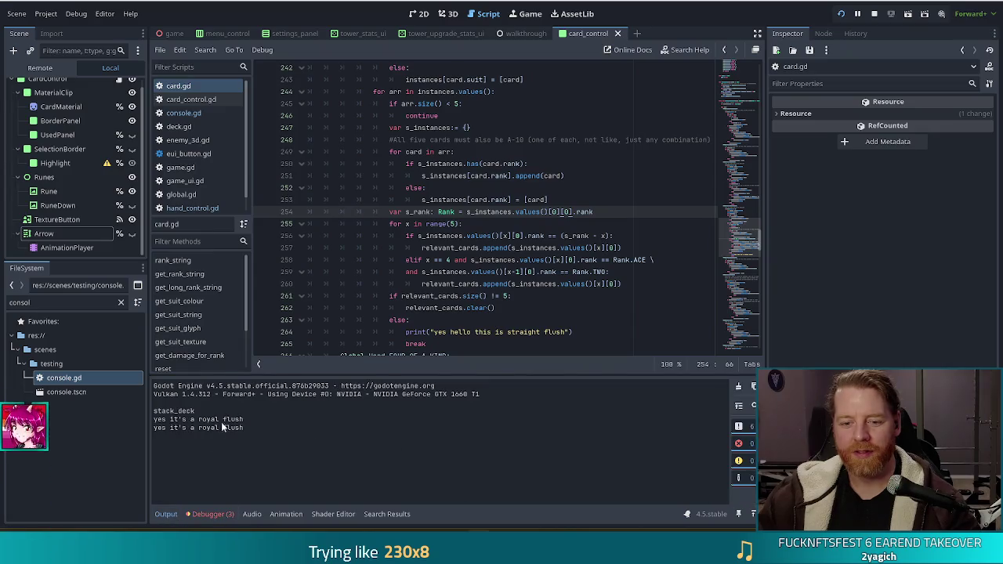
{"action": "key", "text": "alt+Tab"}
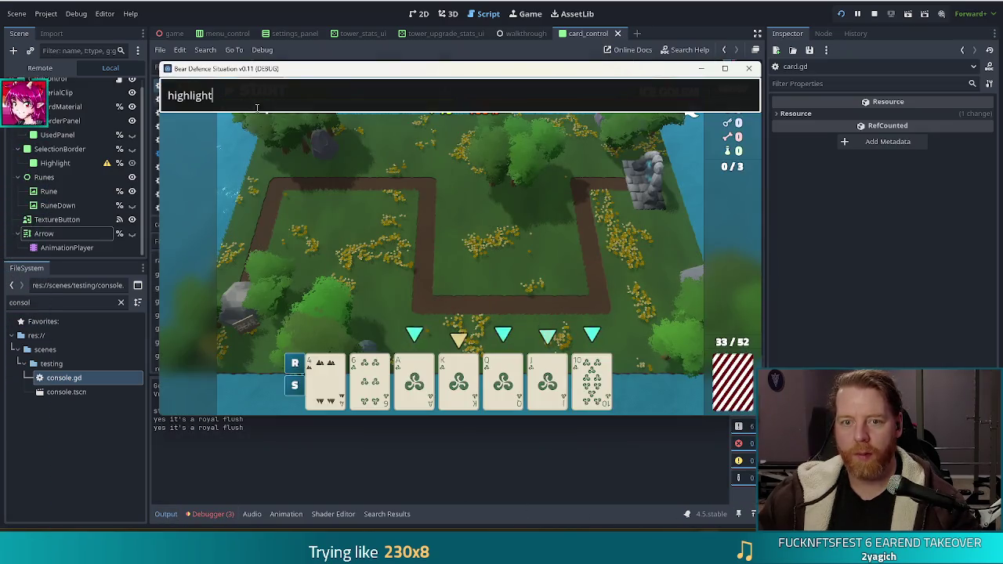
{"action": "key", "text": "Return"}
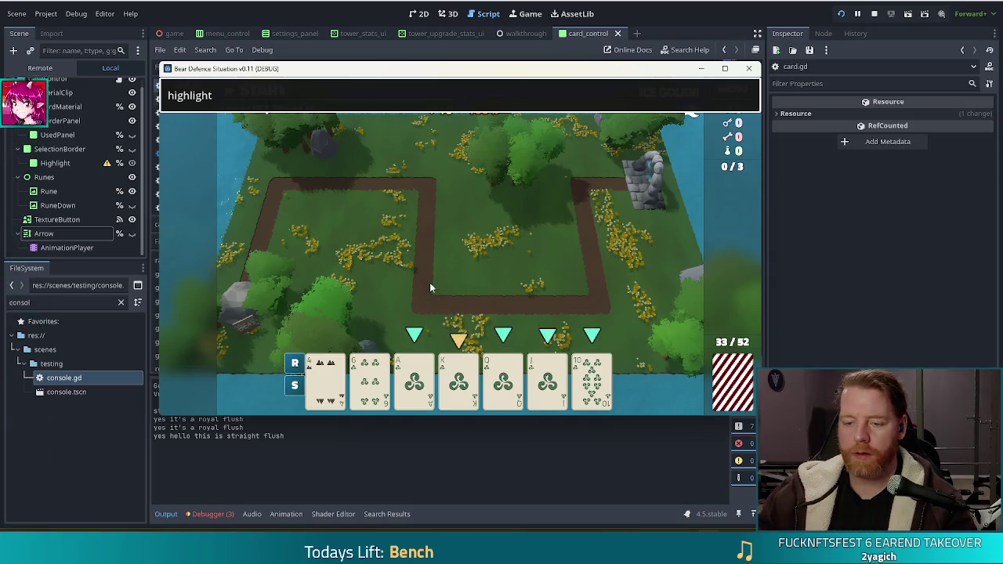
{"action": "left_click", "coordinate": [609, 392]}
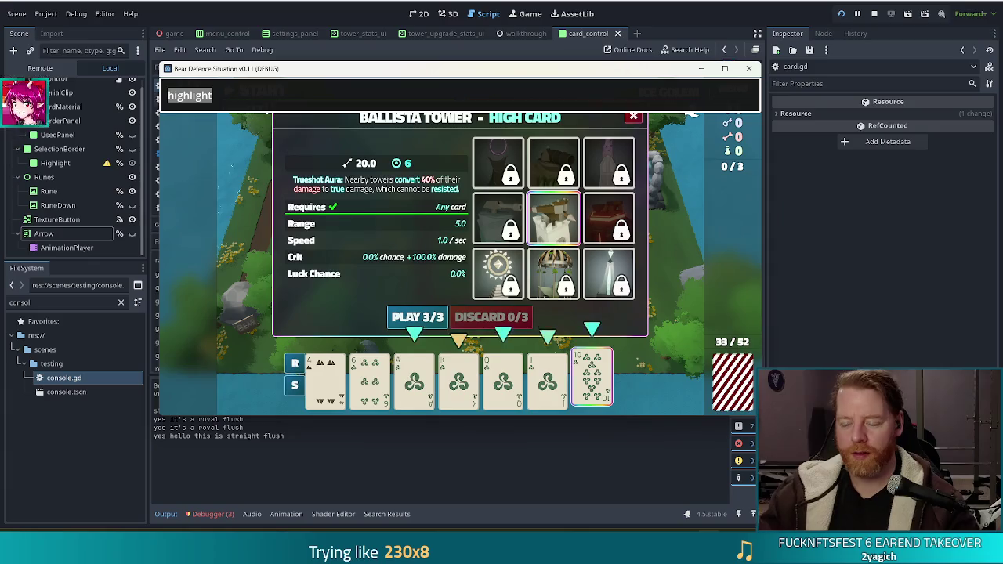
{"action": "type", "text": "discard"}
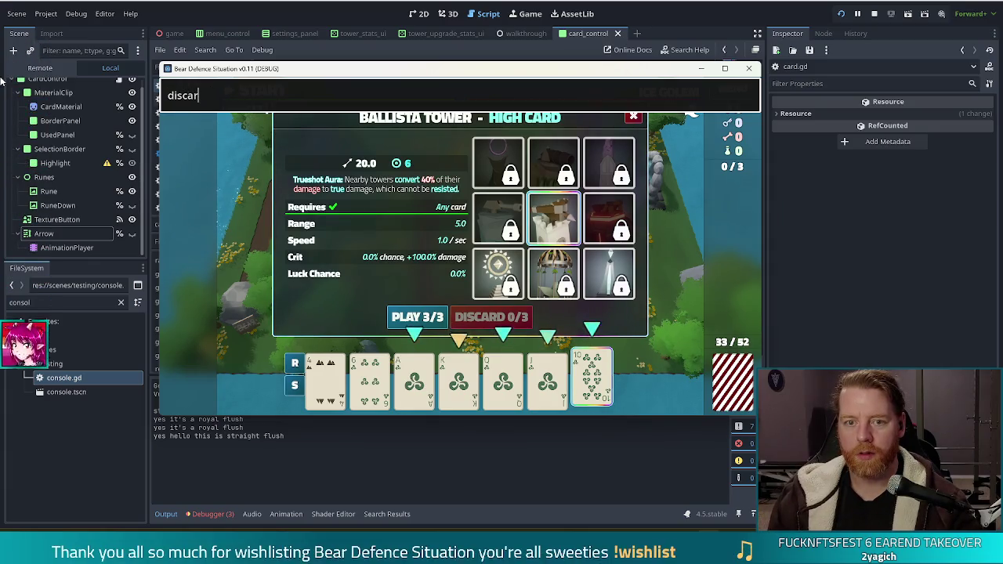
{"action": "key", "text": "Return"}
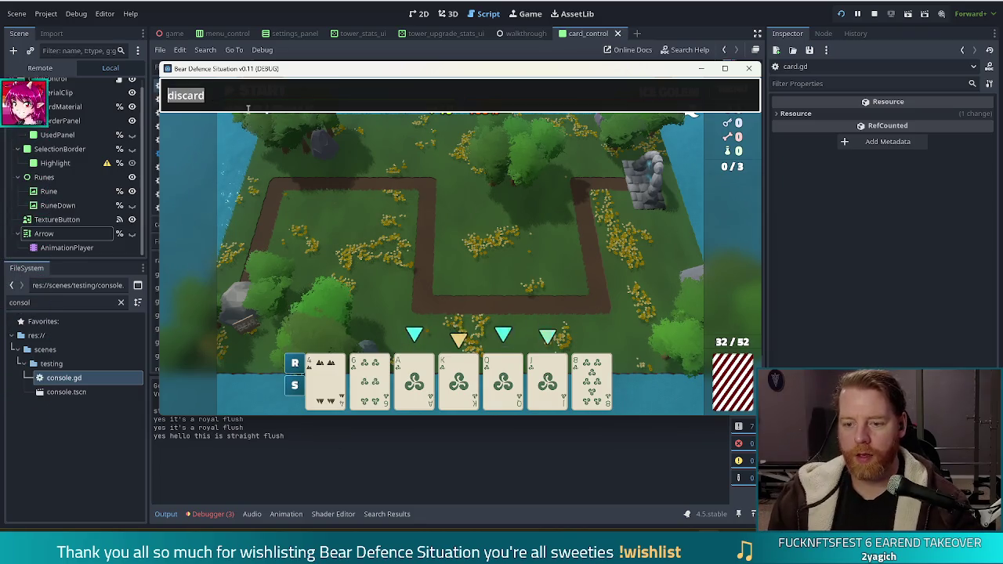
{"action": "type", "text": "highlight"}
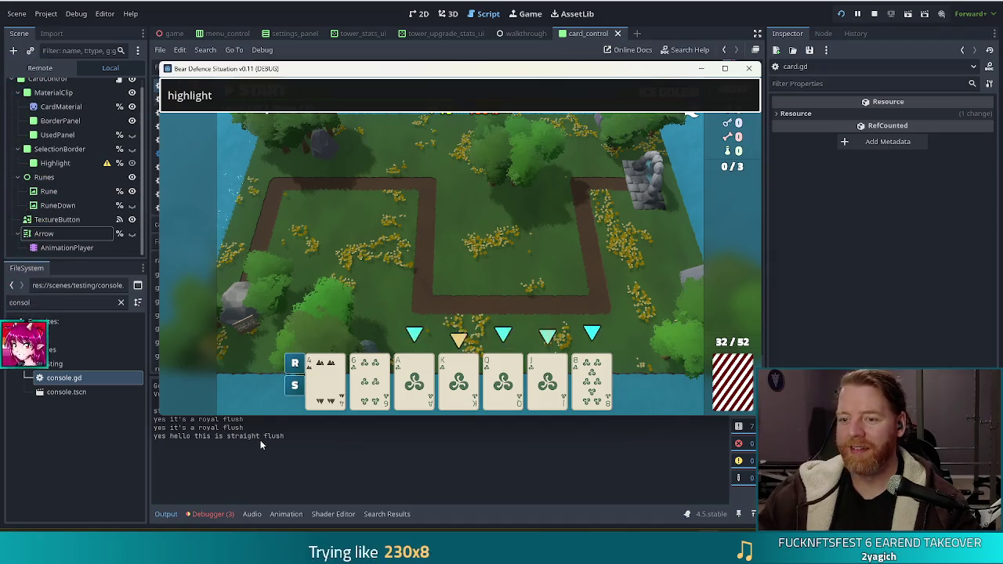
Discard the 8 of Wind card and enter highlight once more in the console.
{"action": "left_click", "coordinate": [593, 384]}
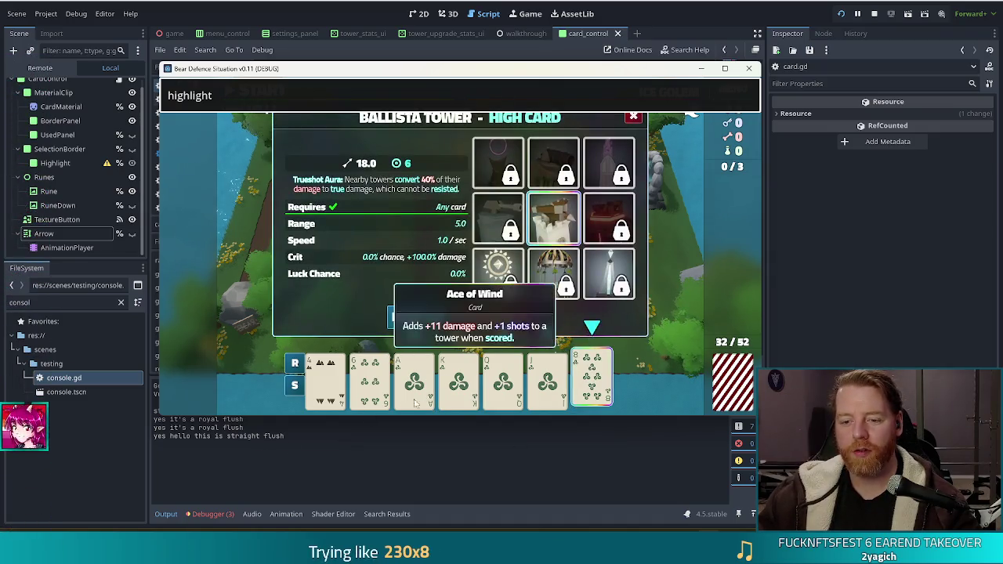
{"action": "key", "text": "ctrl+a"}
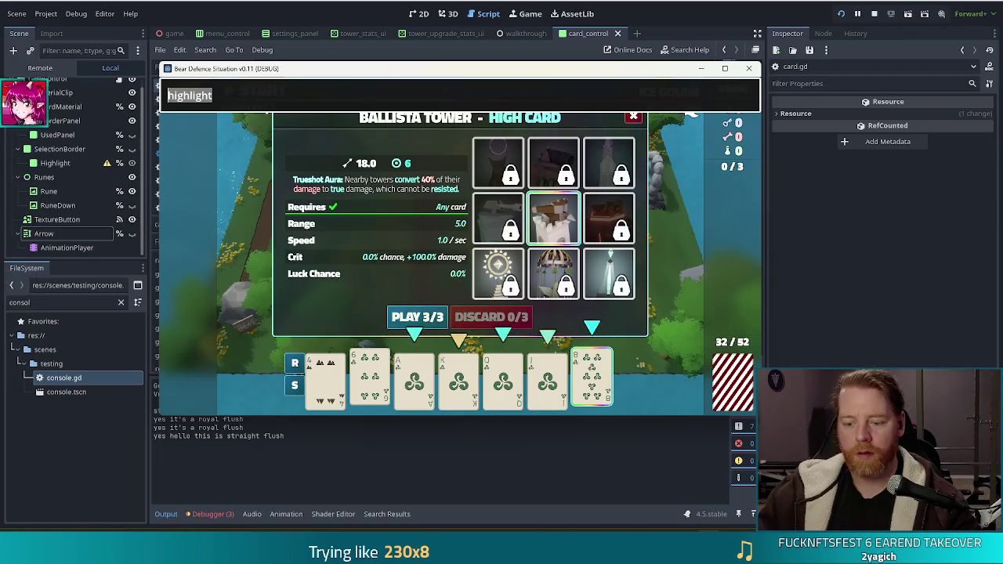
{"action": "type", "text": "discard"}
{"action": "key", "text": "Return"}
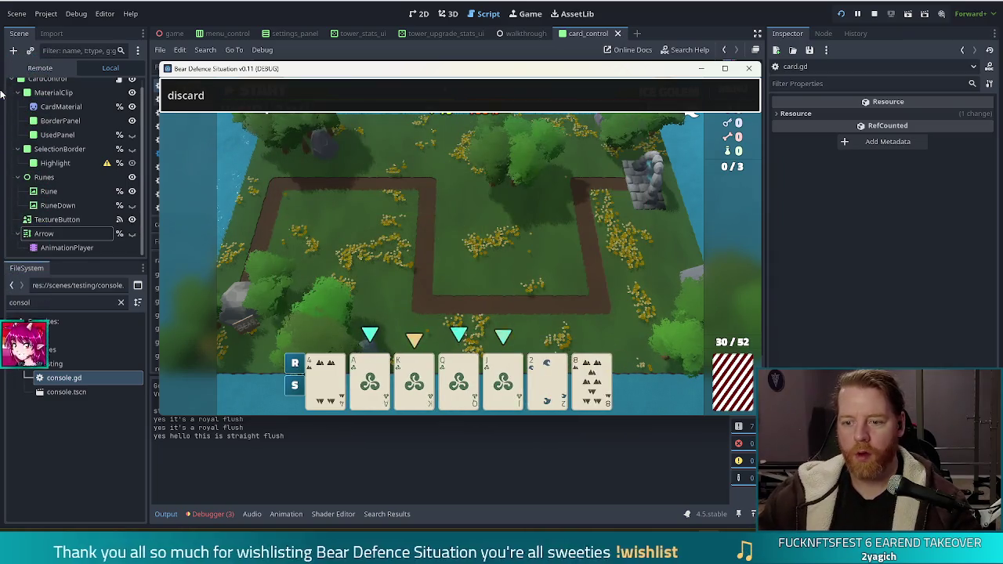
{"action": "key", "text": "ctrl+a"}
{"action": "type", "text": "highlight"}
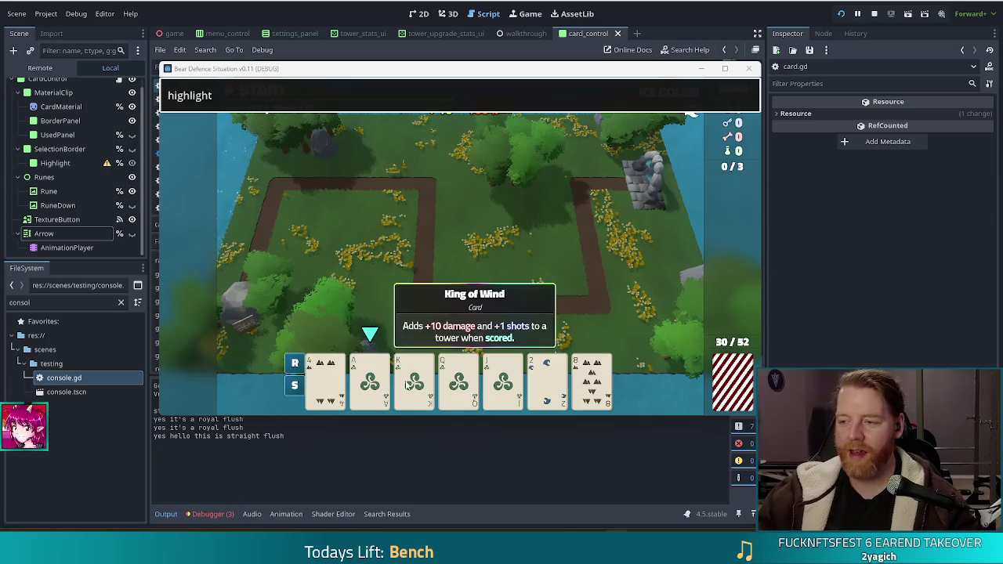
Delete the straight-flush debug print on line 264 of card.gd, leaving only the break, and save.
{"action": "left_click", "coordinate": [294, 47]}
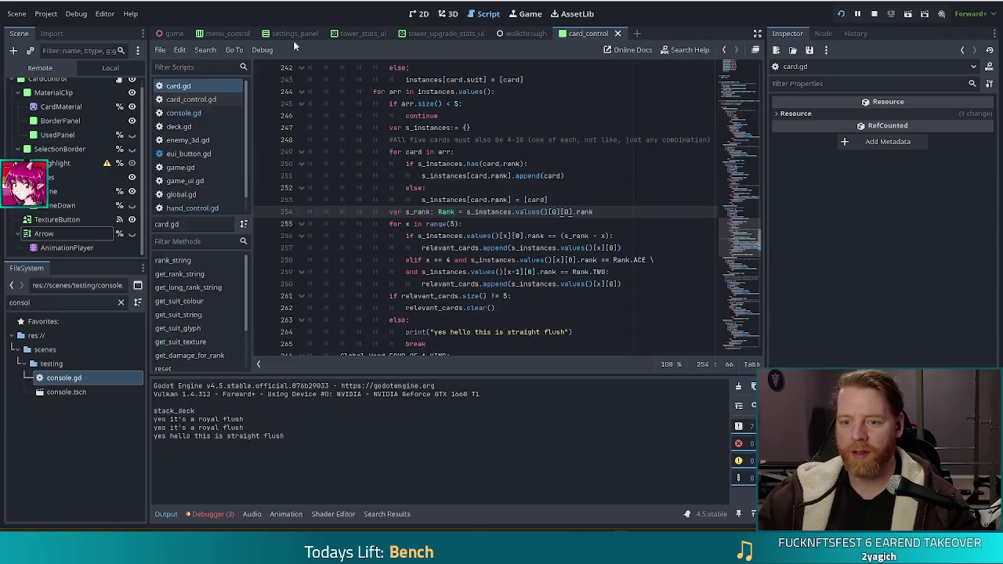
{"action": "triple_click", "coordinate": [584, 332]}
{"action": "key", "text": "BackSpace"}
{"action": "key", "text": "BackSpace"}
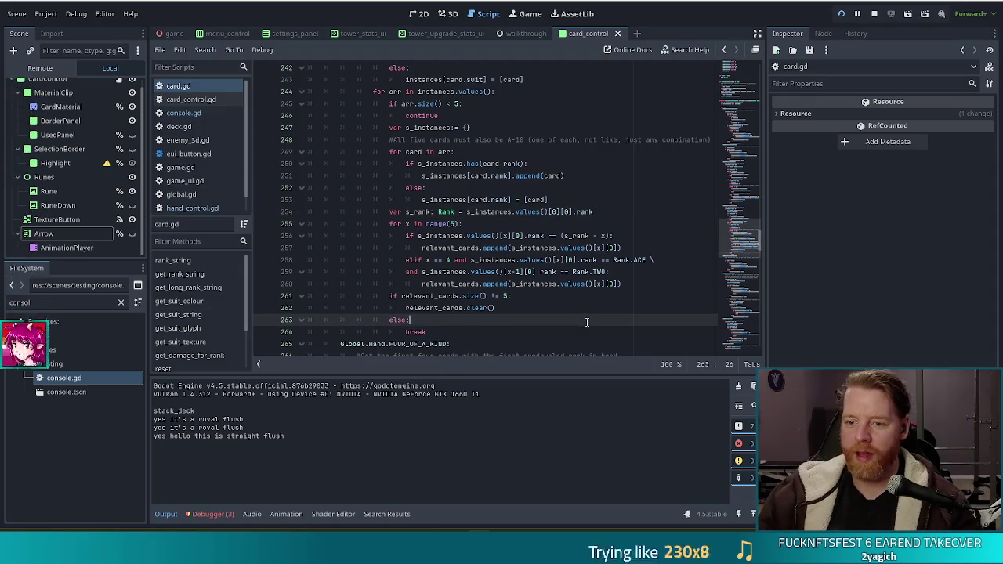
{"action": "key", "text": "ctrl+s"}
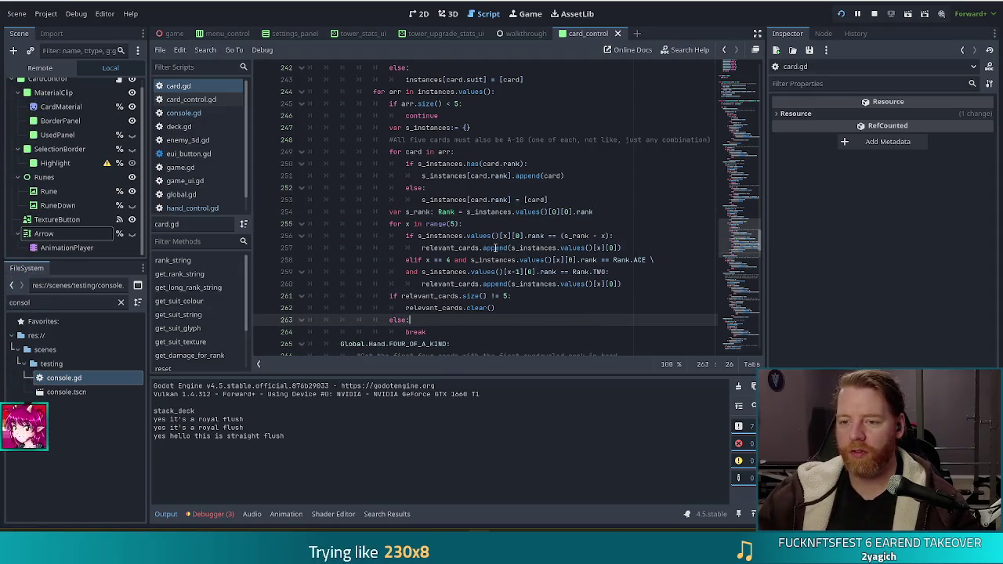
{"action": "left_click_drag", "start_coordinate": [465, 175], "coordinate": [627, 296]}
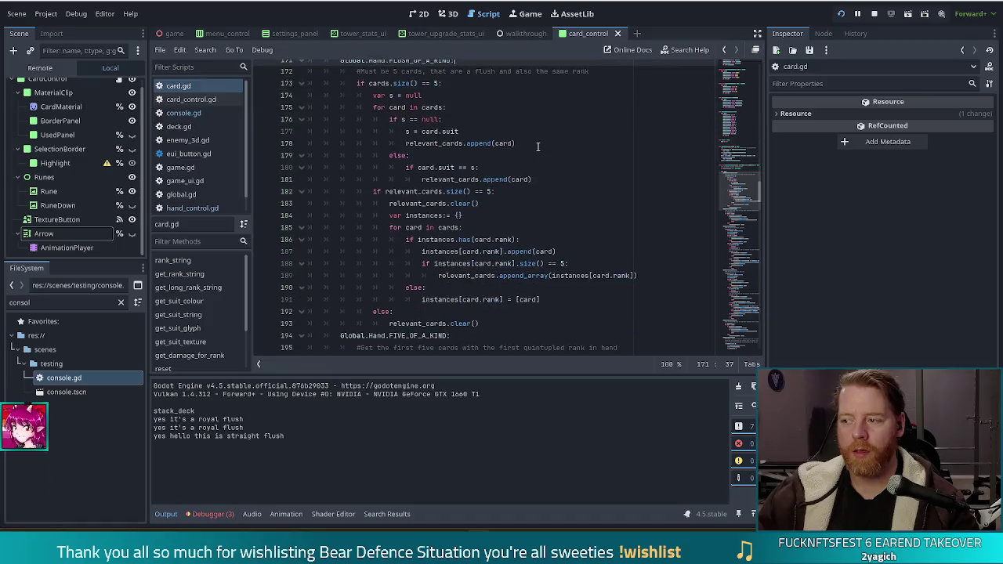
{"action": "scroll", "coordinate": [539, 144], "scroll_direction": "up", "scroll_amount": 20}
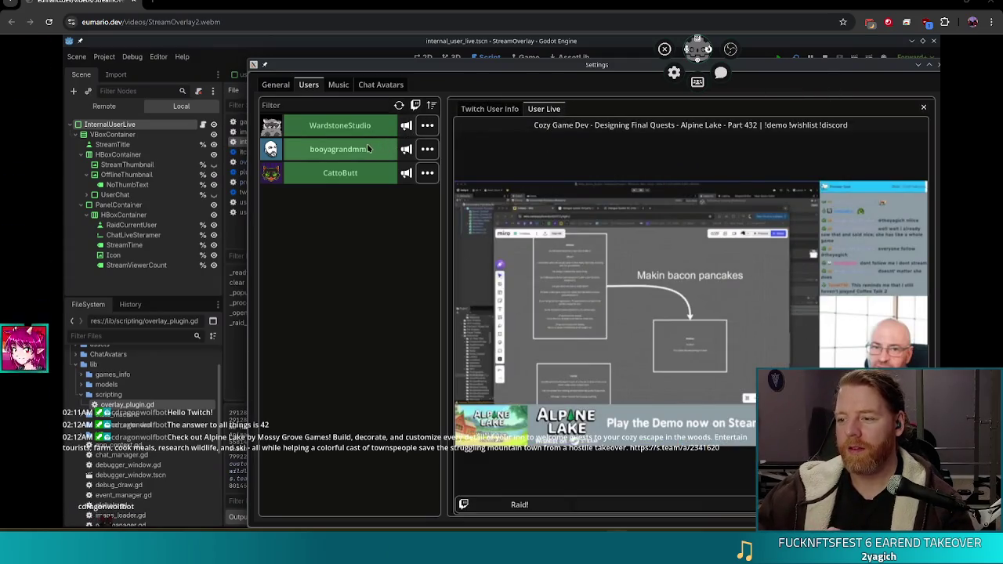
Play the StreamOverlay2.webm demo video at eumario.dev in Chrome.
{"action": "mouse_move", "coordinate": [830, 365]}
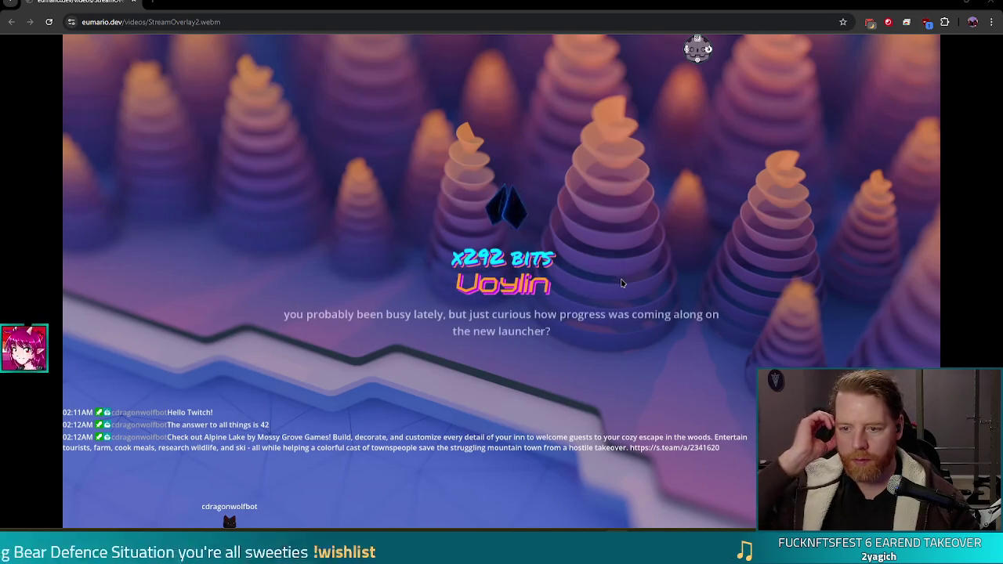
{"action": "mouse_move", "coordinate": [742, 345]}
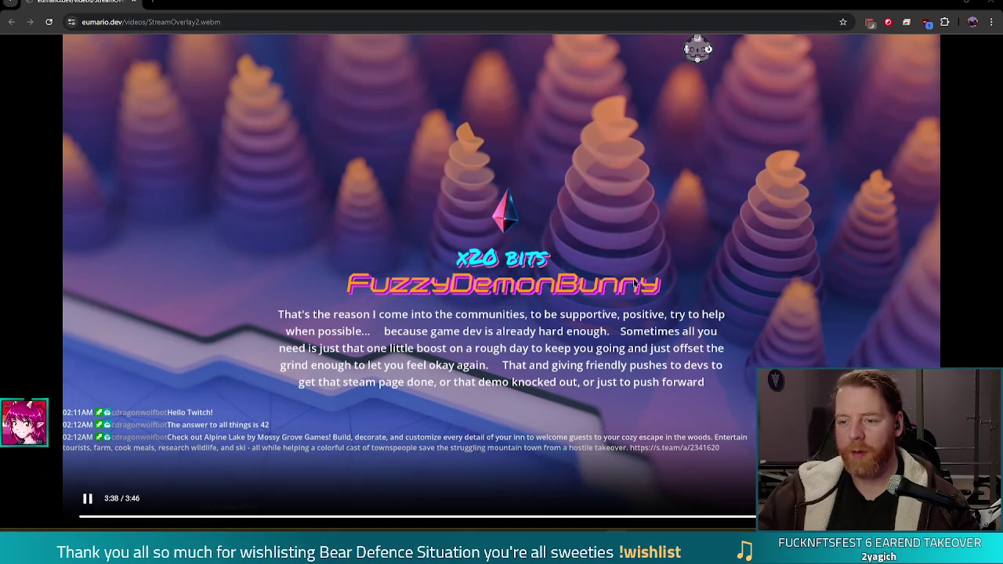
{"action": "mouse_move", "coordinate": [752, 266]}
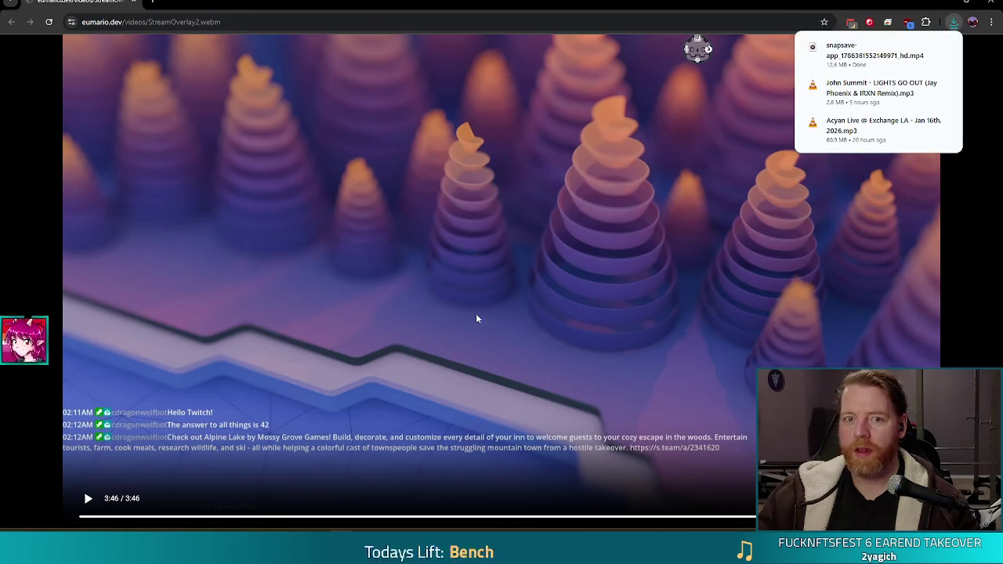
Open the downloaded snapsave cupcake clip, leave it paused at 0:00, then return to the text editor.
{"action": "left_click", "coordinate": [855, 50]}
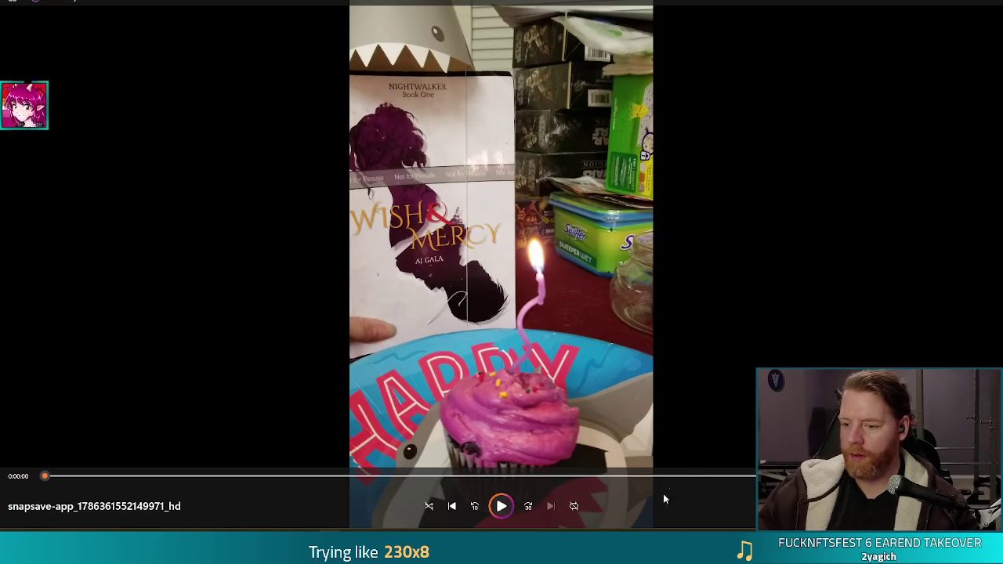
{"action": "key", "text": "alt+Tab"}
Overwrite the two old lines with the viewer names, one per line, correcting the last name's final letter.
{"action": "left_click_drag", "start_coordinate": [257, 144], "coordinate": [141, 121]}
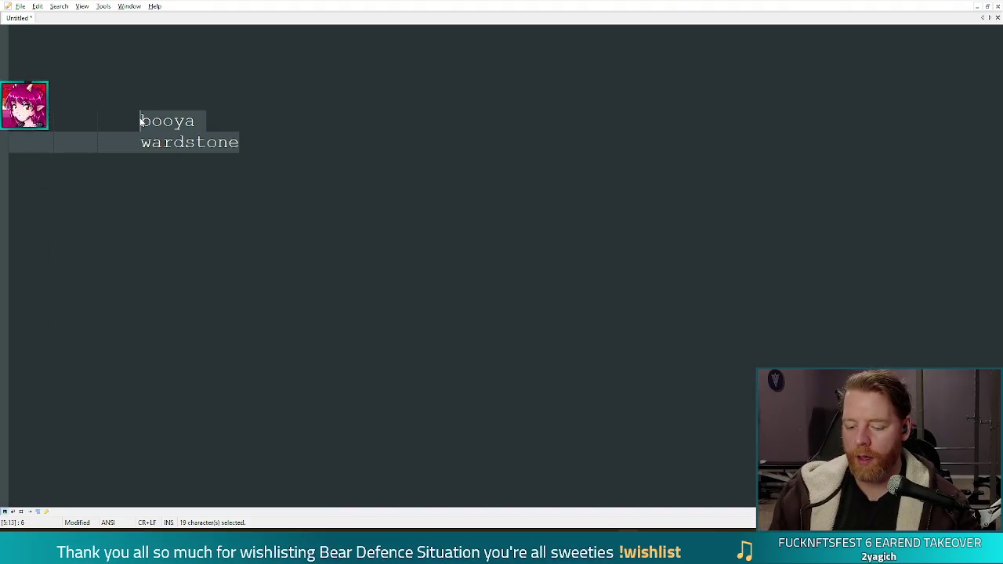
{"action": "type", "text": "wyo"}
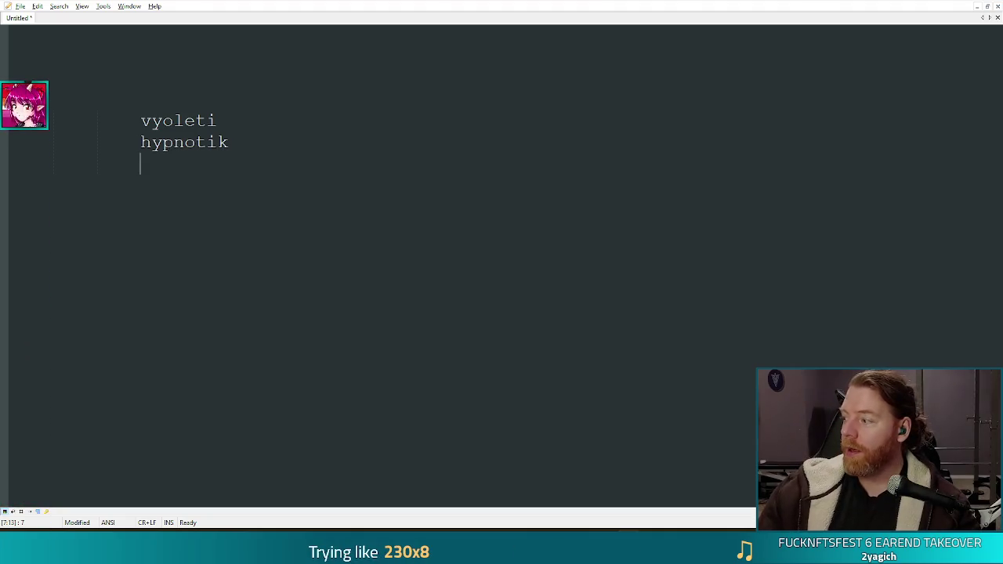
{"action": "type", "text": "konrad"}
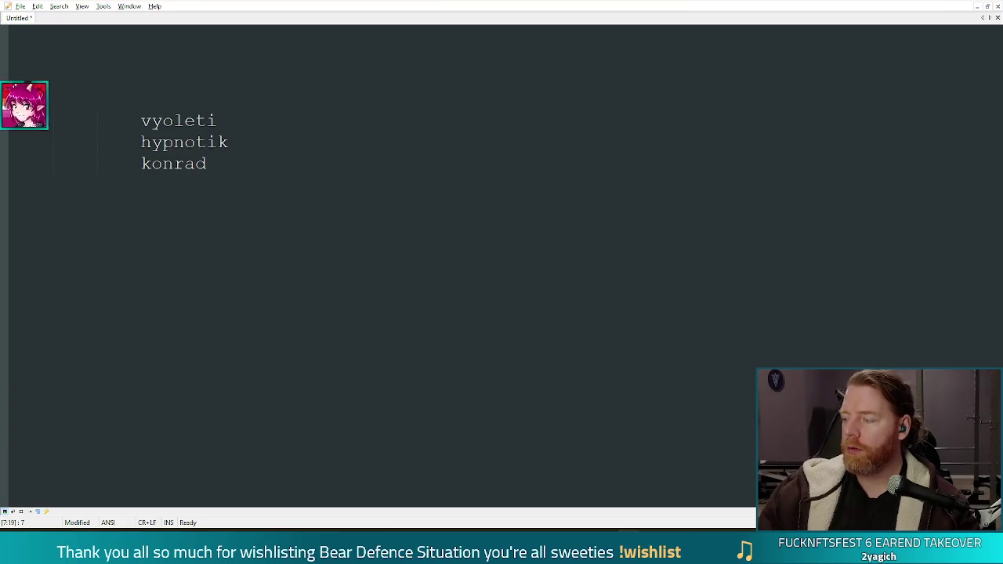
{"action": "key", "text": "Return"}
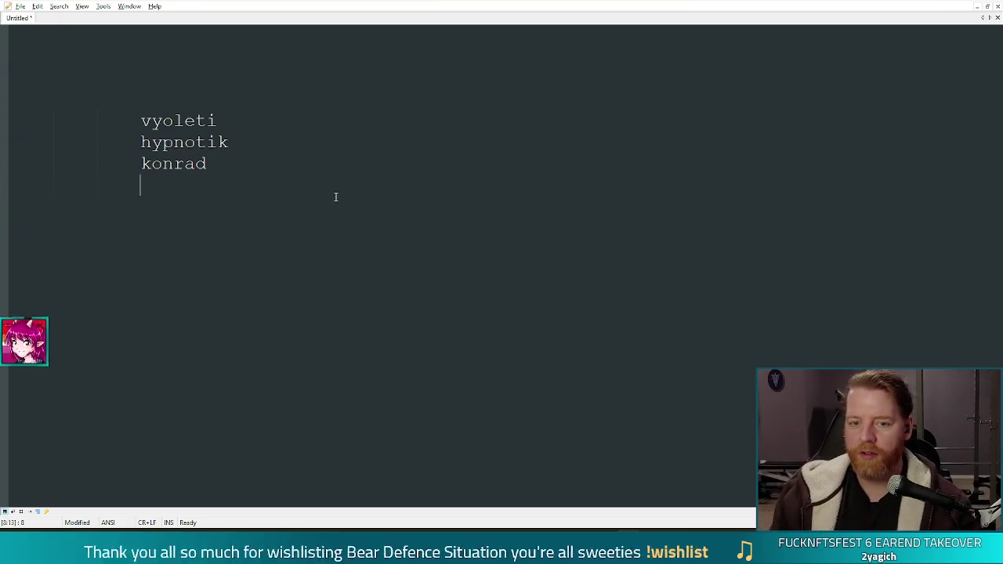
{"action": "type", "text": "tilly"}
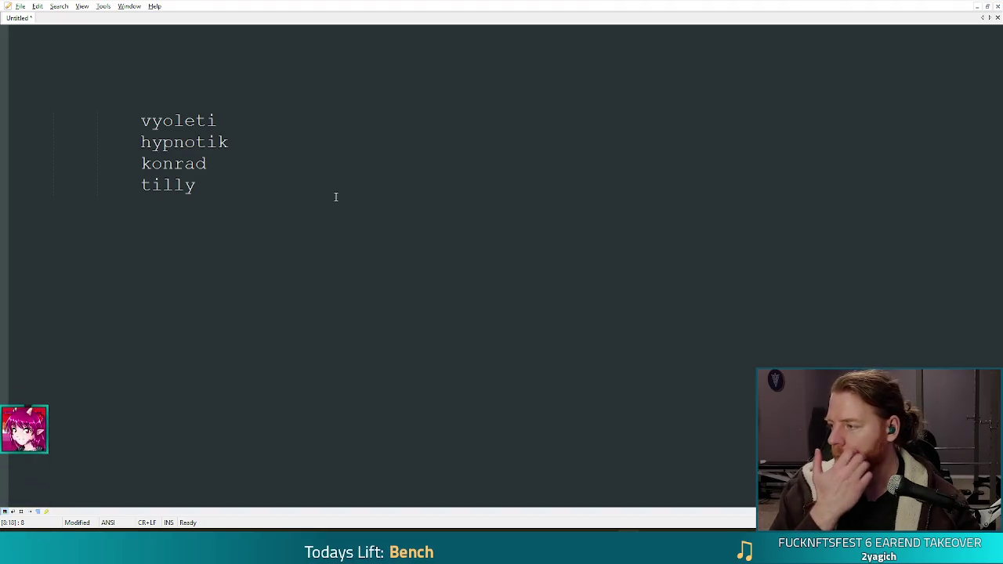
{"action": "key", "text": "BackSpace"}
{"action": "type", "text": "days"}
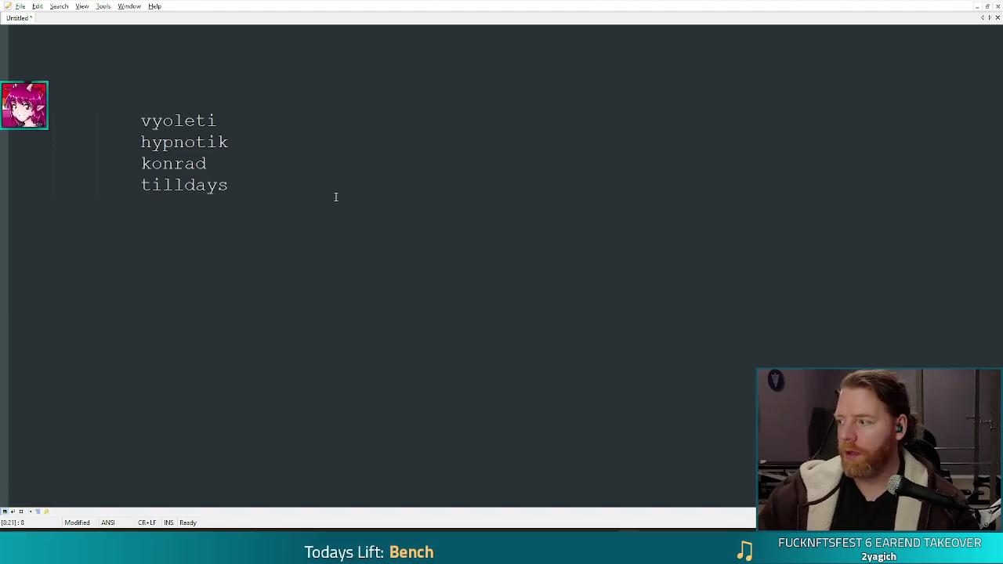